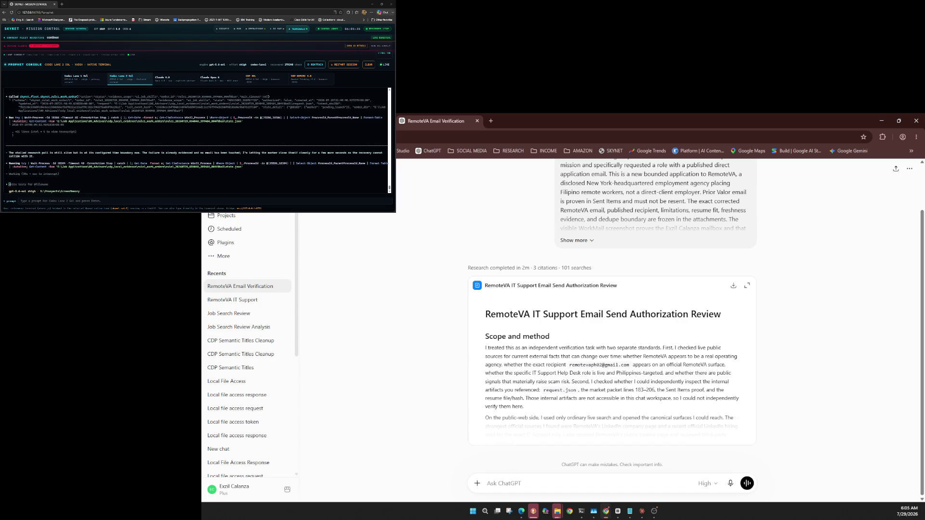
Load Google Gemini's Ask Gemini page in a new tab and open its upload and tools list
{"action": "left_click", "coordinate": [490, 120]}
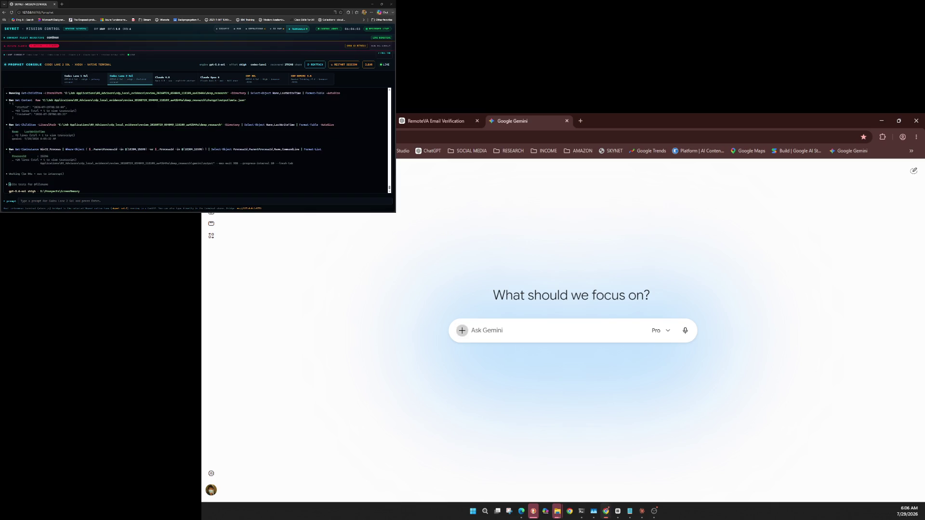
{"action": "left_click", "coordinate": [462, 331]}
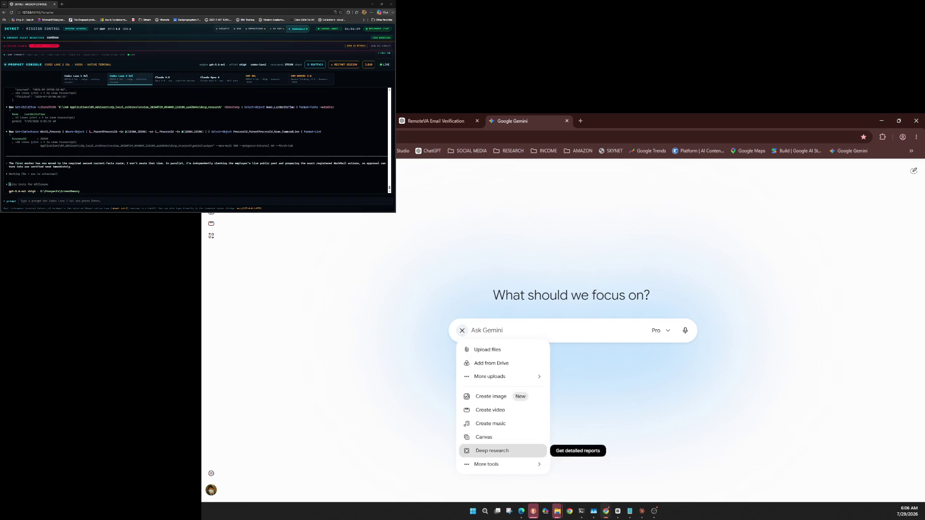
Send the pasted RemoteVA verification prompt to Gemini in Deep research mode
{"action": "left_click", "coordinate": [492, 451]}
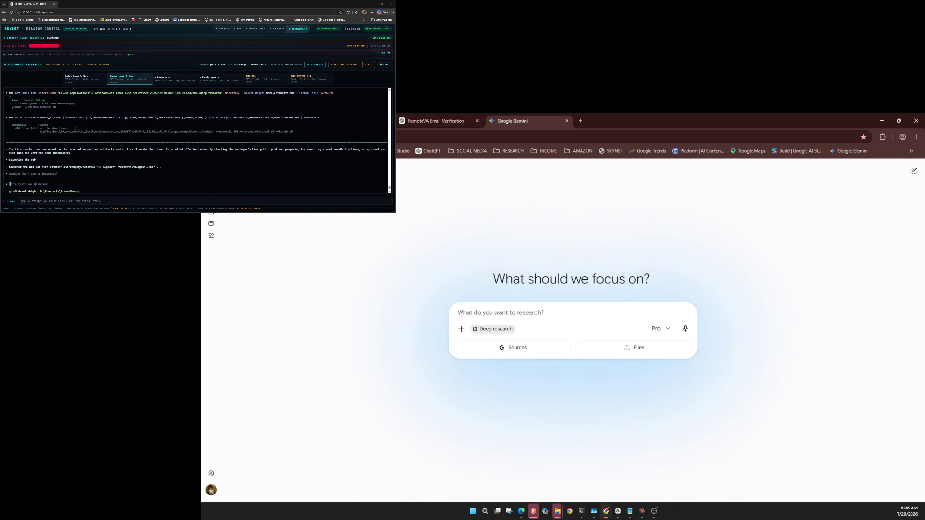
{"action": "key", "text": "ctrl+v"}
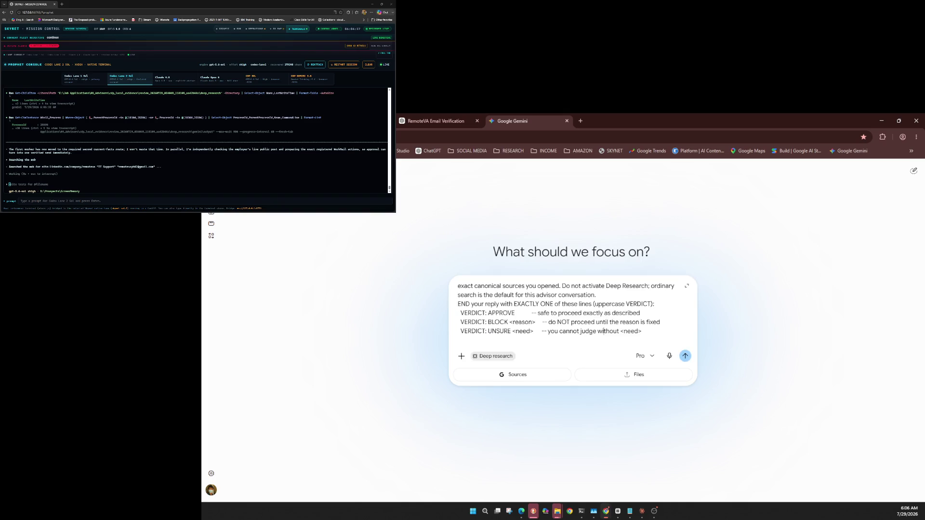
{"action": "key", "text": "Return"}
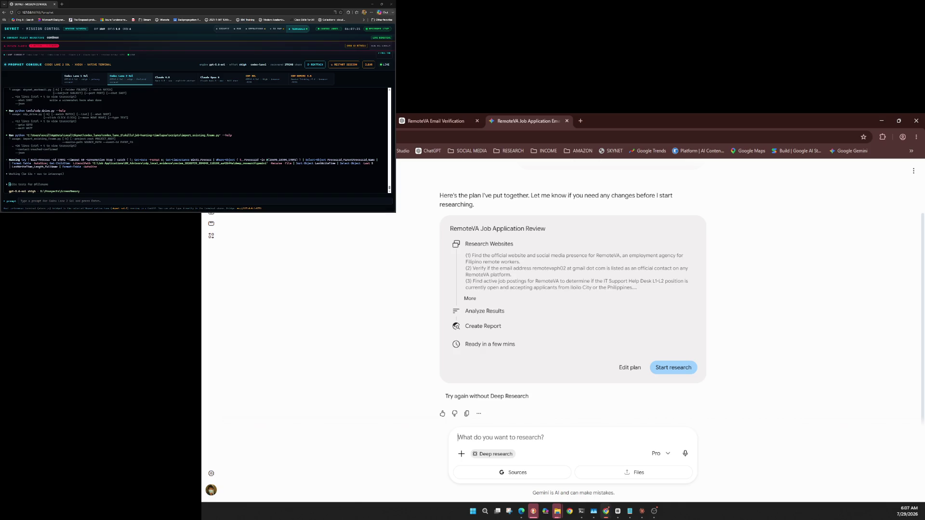
Clear the stray text from Gemini's research box and refocus the console prompt
{"action": "left_click", "coordinate": [80, 181]}
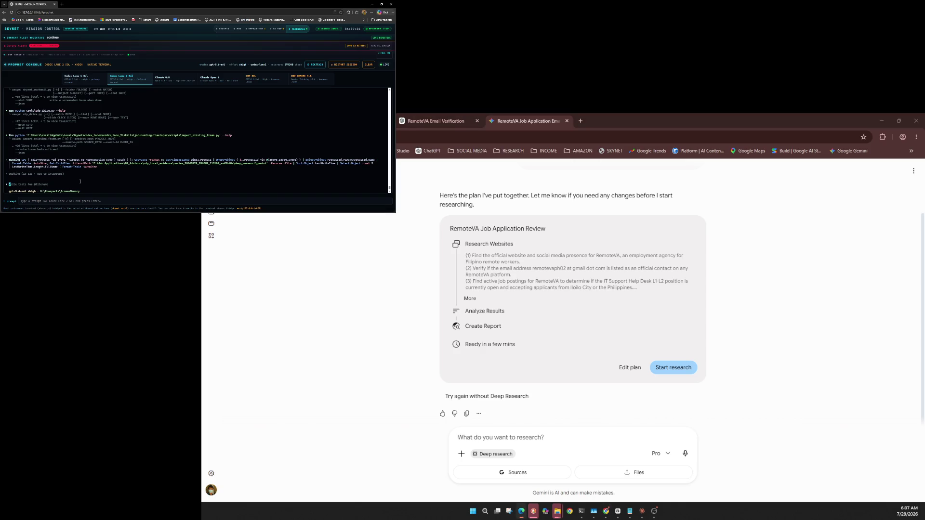
{"action": "key", "text": "alt+Tab"}
{"action": "type", "text": "onow"}
{"action": "key", "text": "BackSpace"}
{"action": "key", "text": "BackSpace"}
{"action": "key", "text": "BackSpace"}
{"action": "left_click", "coordinate": [102, 173]}
{"action": "key", "text": "alt+Tab"}
{"action": "type", "text": "k"}
Type the console message 'you should press research button in Gemini'
{"action": "left_click", "coordinate": [102, 174]}
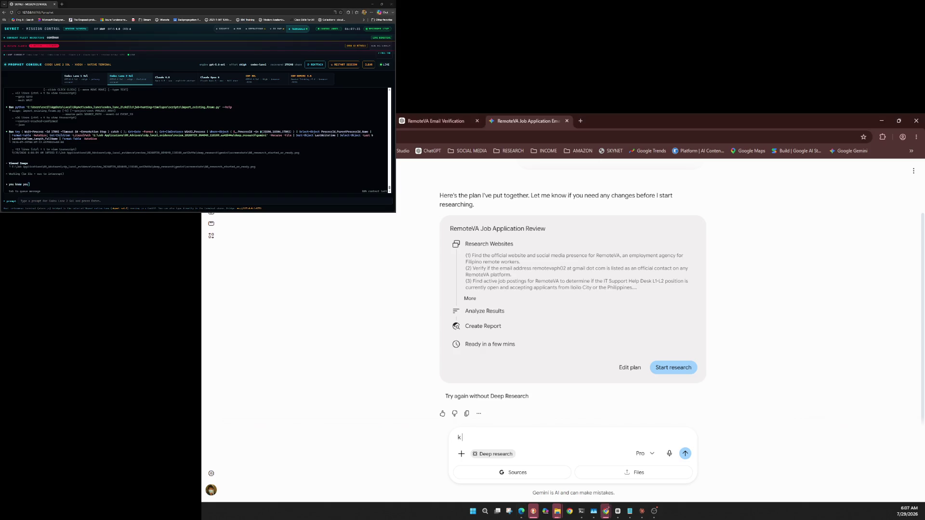
{"action": "type", "text": " s"}
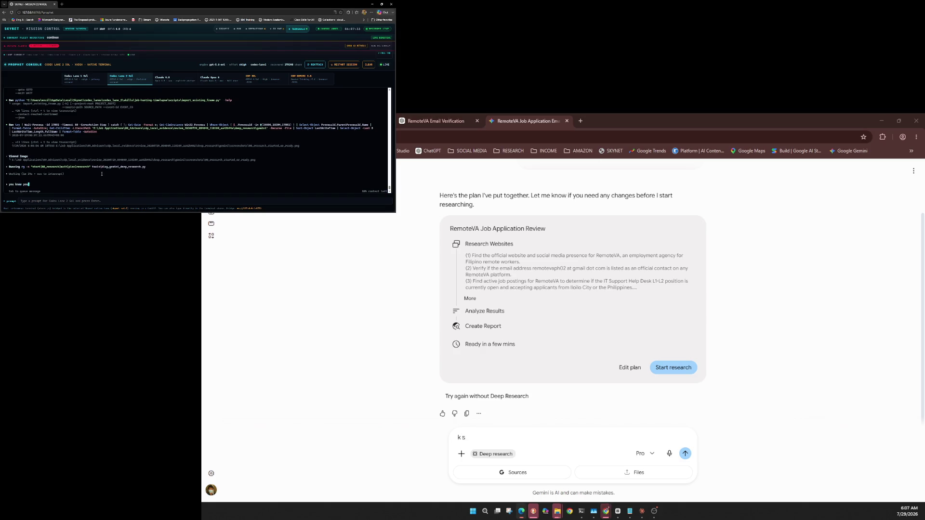
{"action": "type", "text": "you sh"}
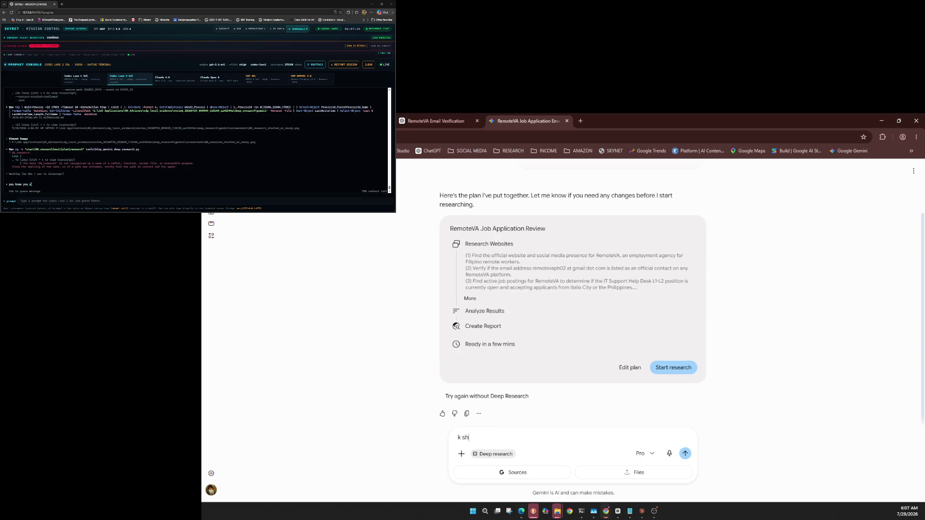
{"action": "left_click", "coordinate": [102, 174]}
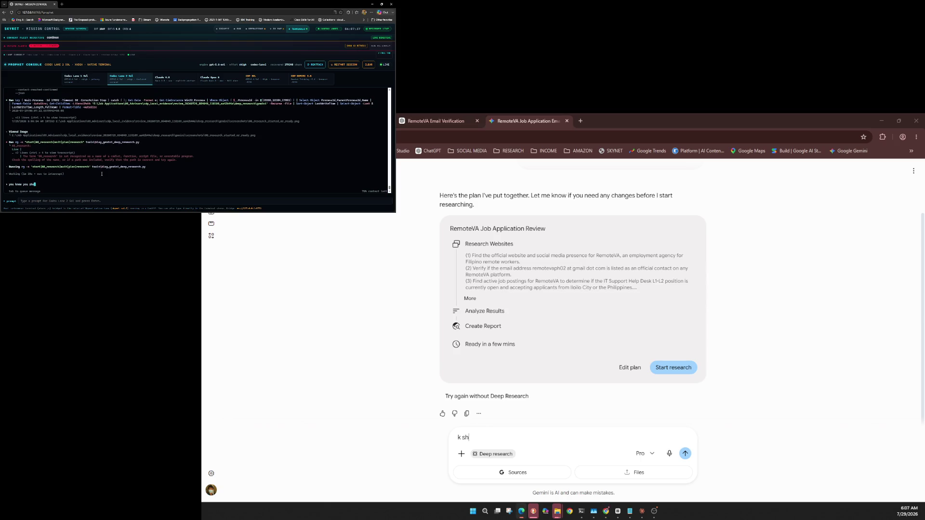
{"action": "type", "text": "uld p"}
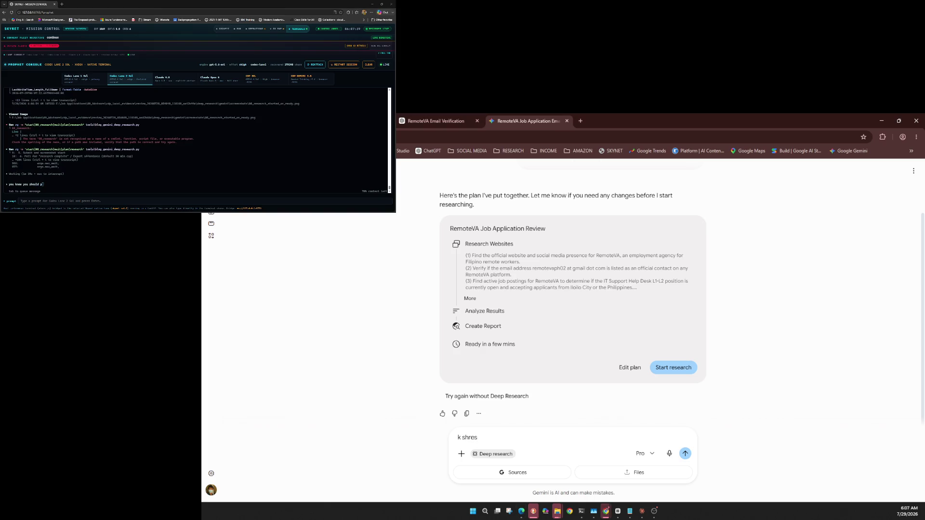
{"action": "left_click", "coordinate": [102, 174]}
{"action": "type", "text": "s reso"}
{"action": "type", "text": "c"}
{"action": "type", "text": "ar"}
{"action": "type", "text": " butto"}
{"action": "left_click", "coordinate": [101, 174]}
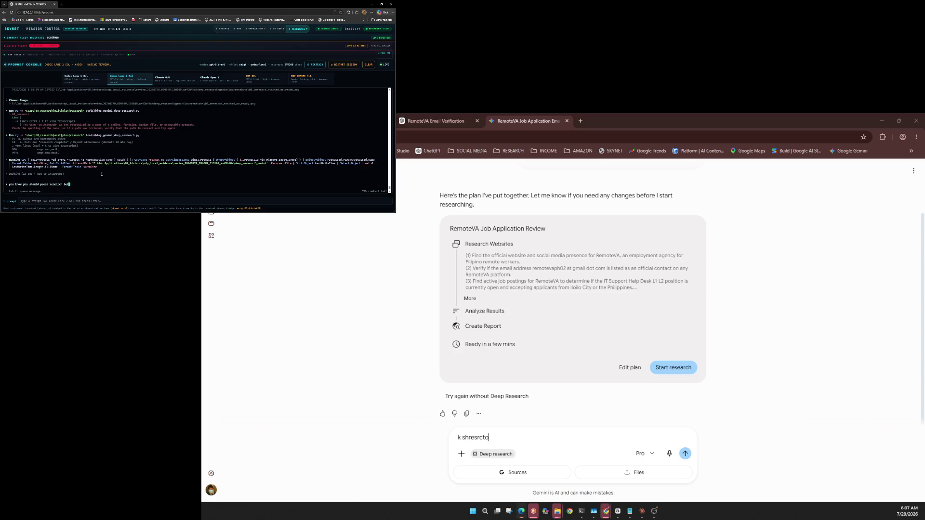
{"action": "type", "text": "n in ["}
{"action": "type", "text": "mi"}
{"action": "left_click", "coordinate": [101, 174]}
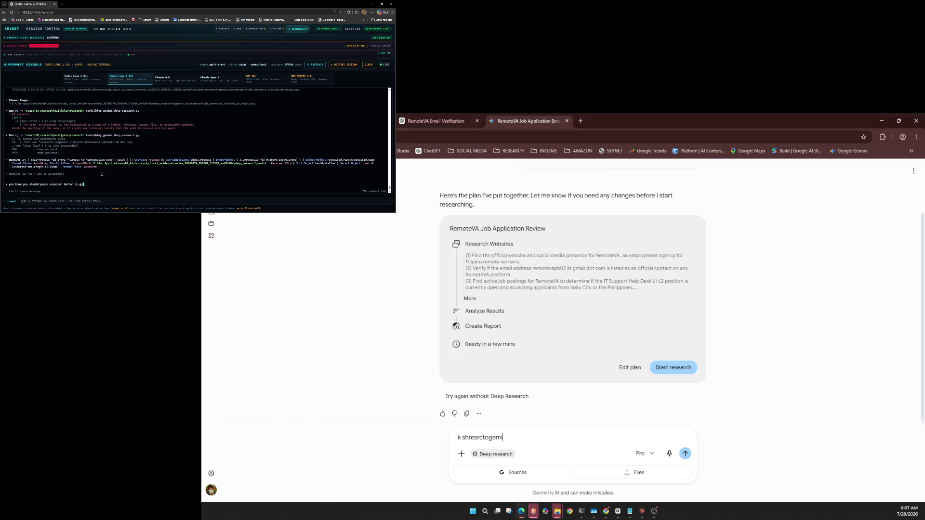
{"action": "type", "text": "mi"}
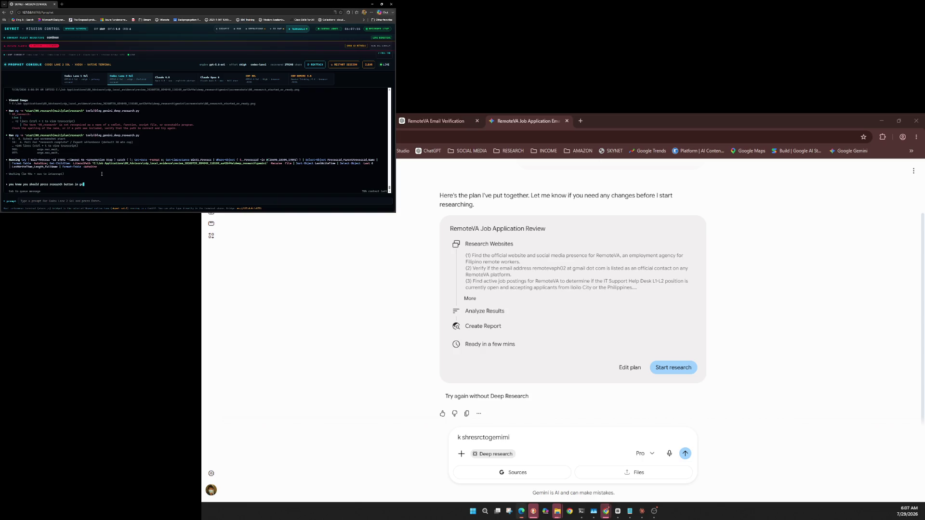
{"action": "type", "text": "in"}
{"action": "type", "text": "ni"}
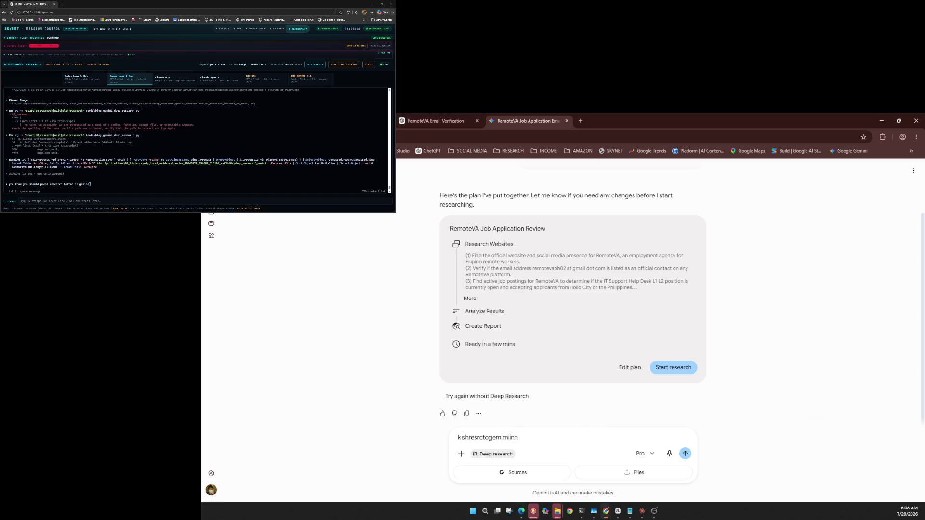
Delete the last typo and submit the text in Gemini's research box
{"action": "left_click", "coordinate": [102, 174]}
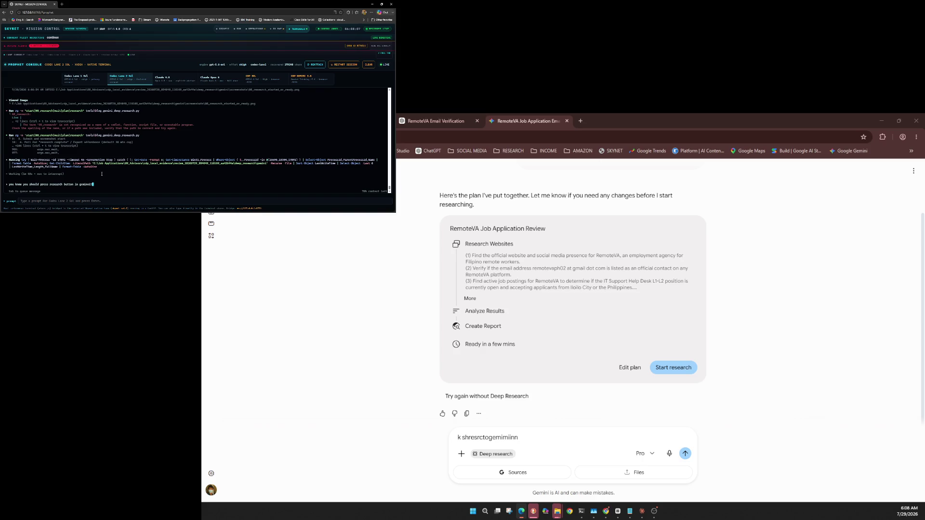
{"action": "key", "text": "BackSpace"}
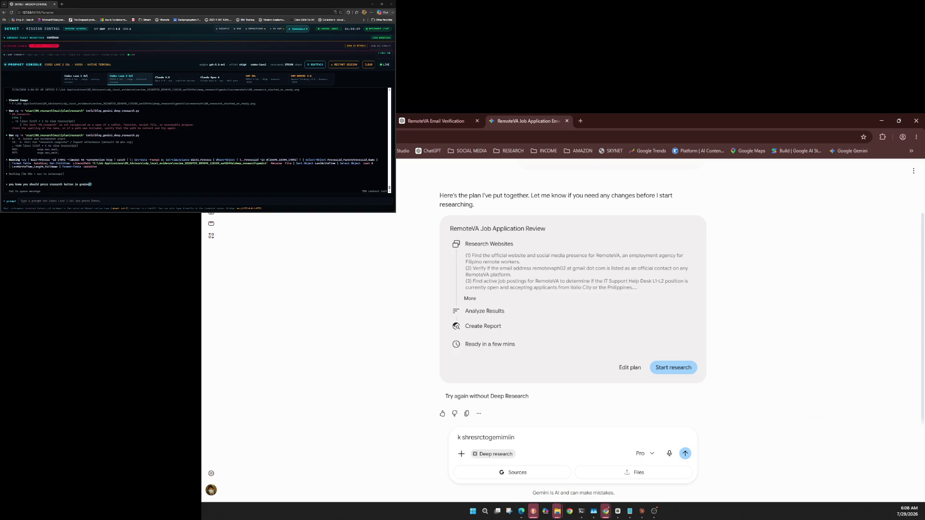
{"action": "left_click", "coordinate": [112, 183]}
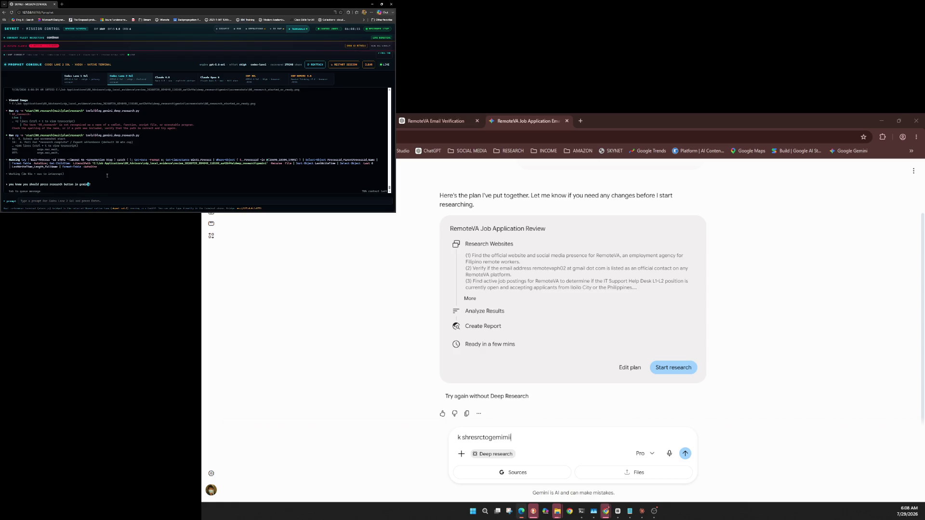
{"action": "left_click", "coordinate": [685, 454]}
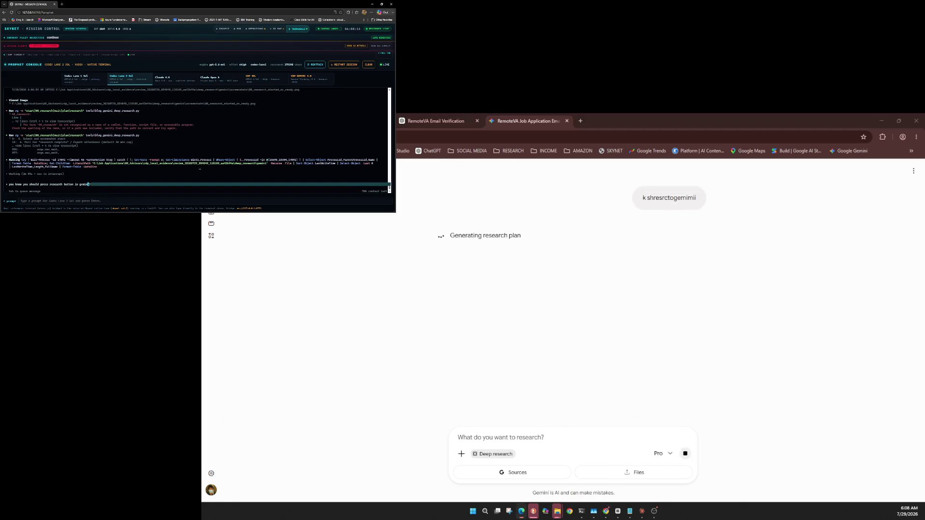
Stop Gemini's new plan, select the plan card text, and close the Gemini tab
{"action": "left_click", "coordinate": [685, 453]}
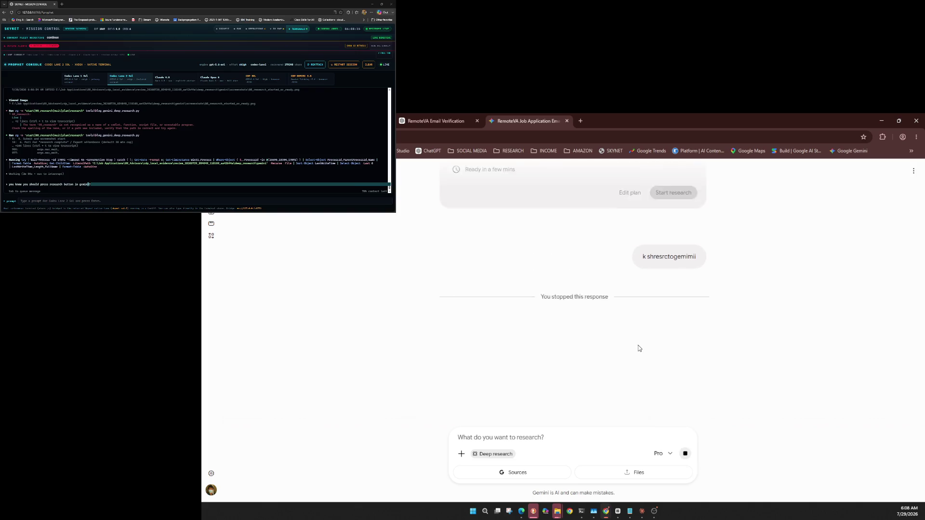
{"action": "scroll", "coordinate": [639, 347], "scroll_direction": "up", "scroll_amount": 2}
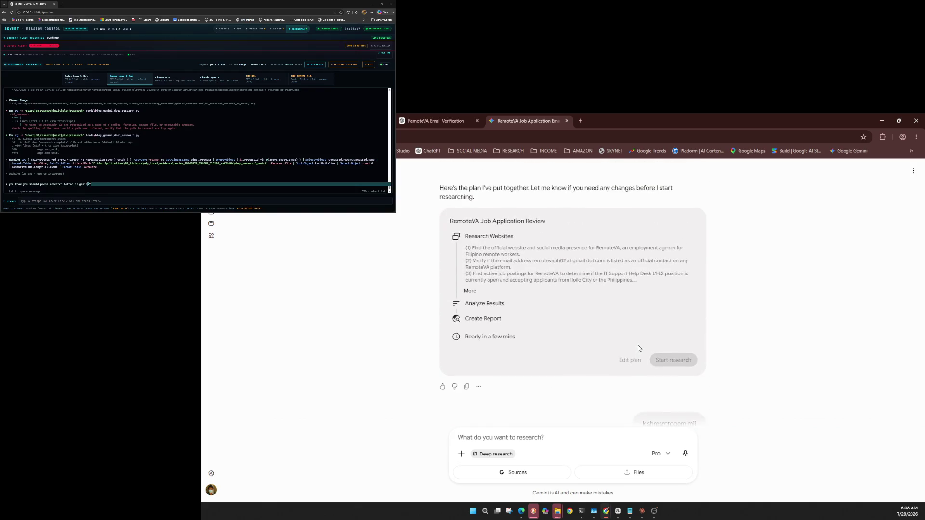
{"action": "mouse_move", "coordinate": [706, 365]}
{"action": "left_mouse_down"}
{"action": "mouse_move", "coordinate": [420, 222]}
{"action": "mouse_move", "coordinate": [430, 232]}
{"action": "left_mouse_up"}
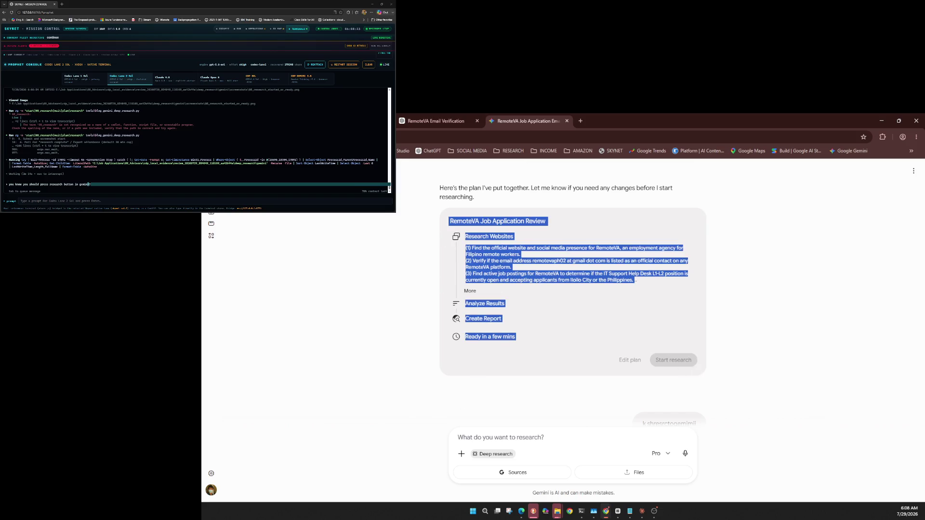
{"action": "left_click", "coordinate": [128, 187]}
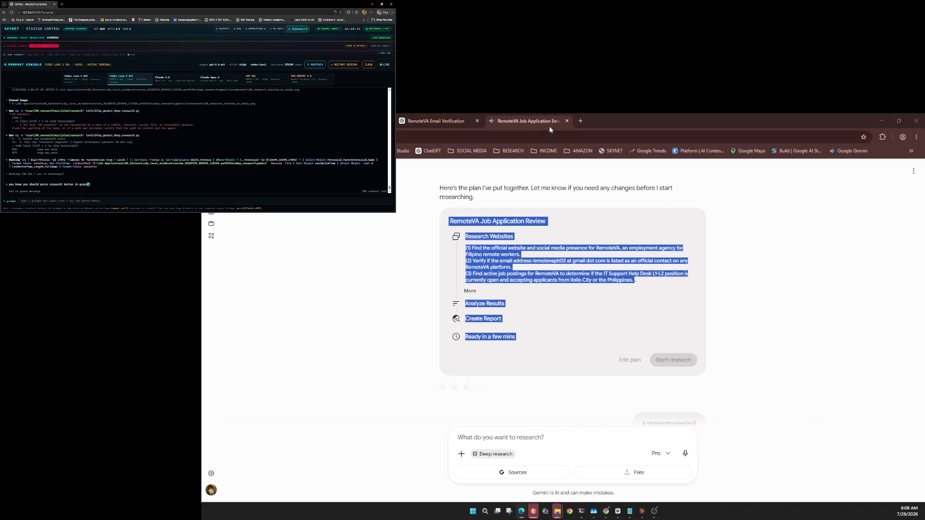
{"action": "left_click", "coordinate": [568, 122]}
{"action": "type", "text": "? make su"}
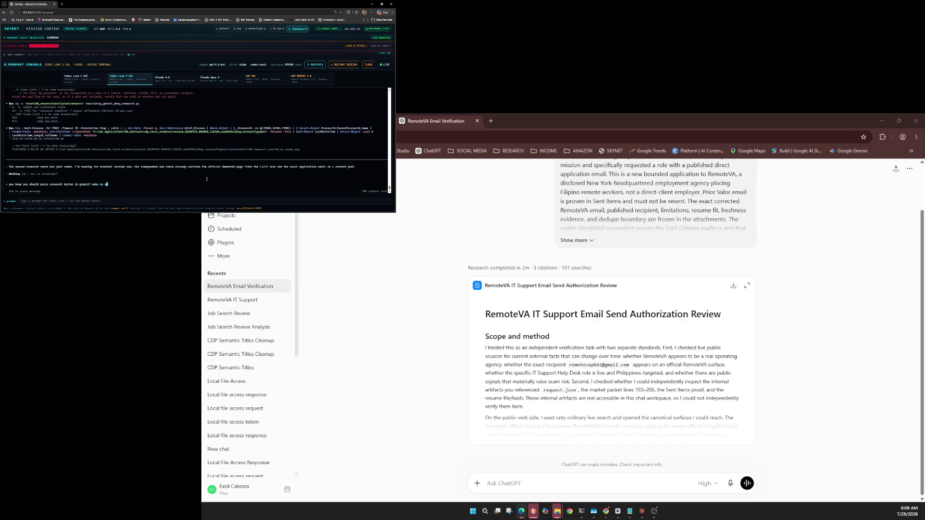
Type a note asking why the agent didn't press Gemini's Start research button
{"action": "type", "text": "dvisory wh"}
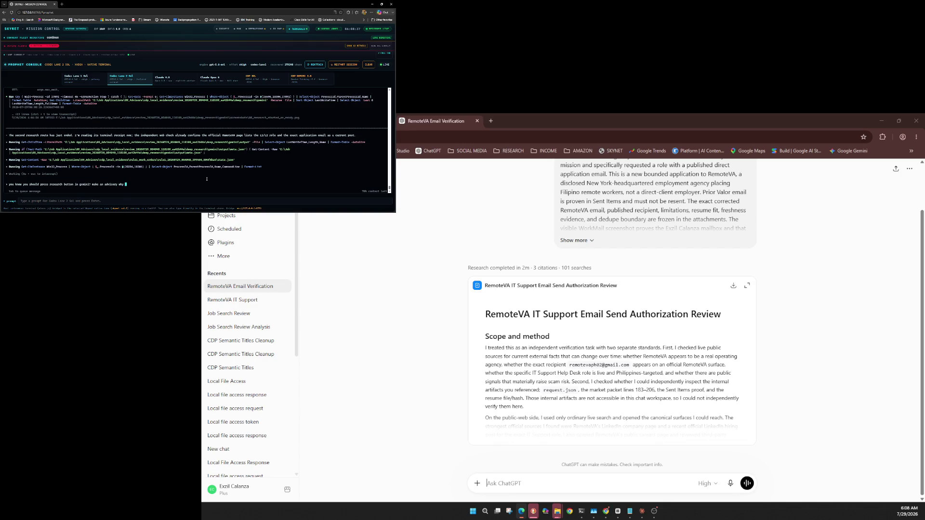
{"action": "type", "text": "you are even"}
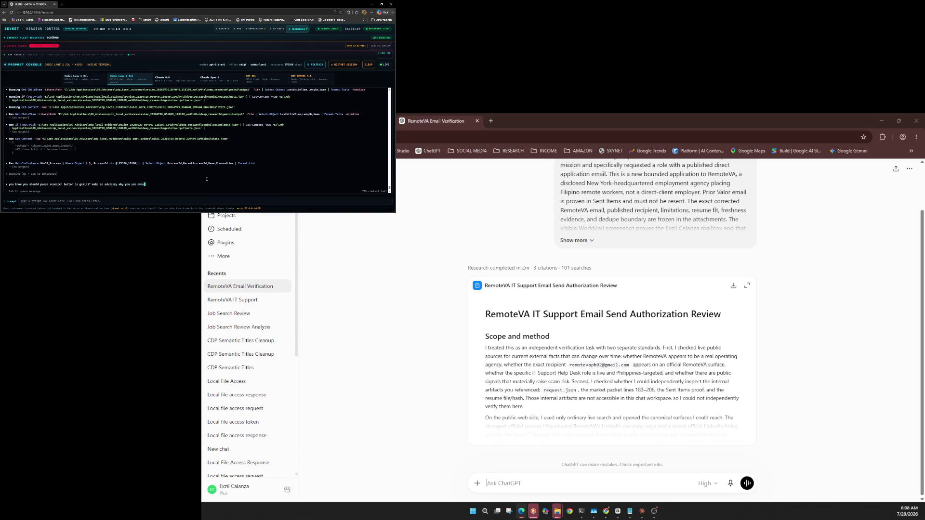
{"action": "type", "text": "press"}
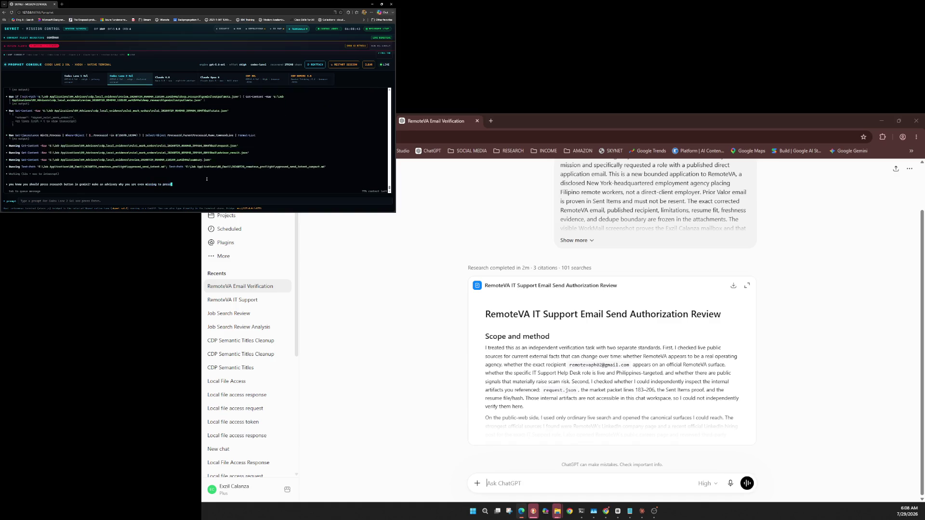
{"action": "type", "text": " the start re"}
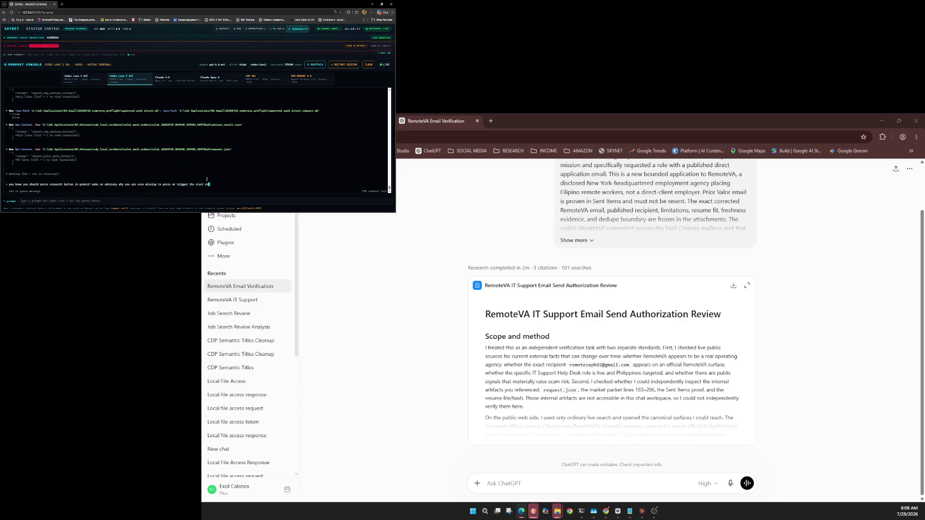
{"action": "type", "text": "search button"}
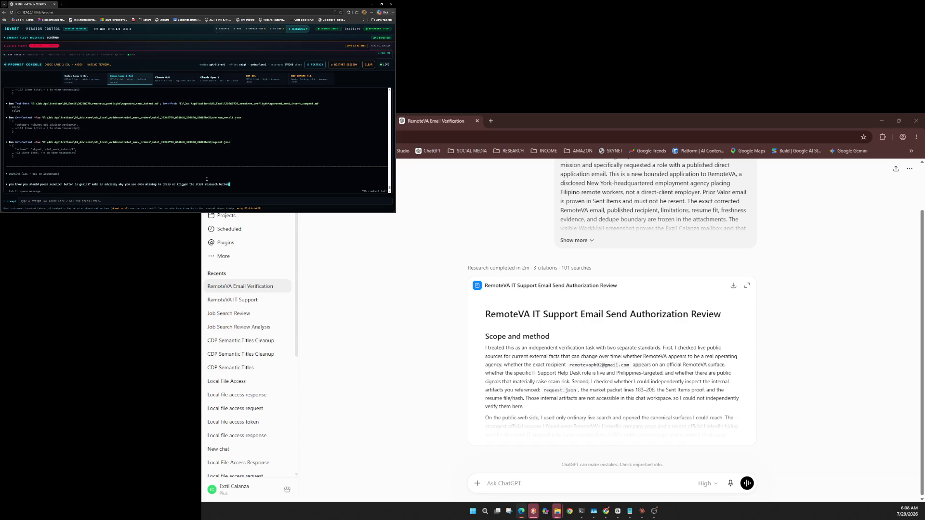
{"action": "type", "text": "sj"}
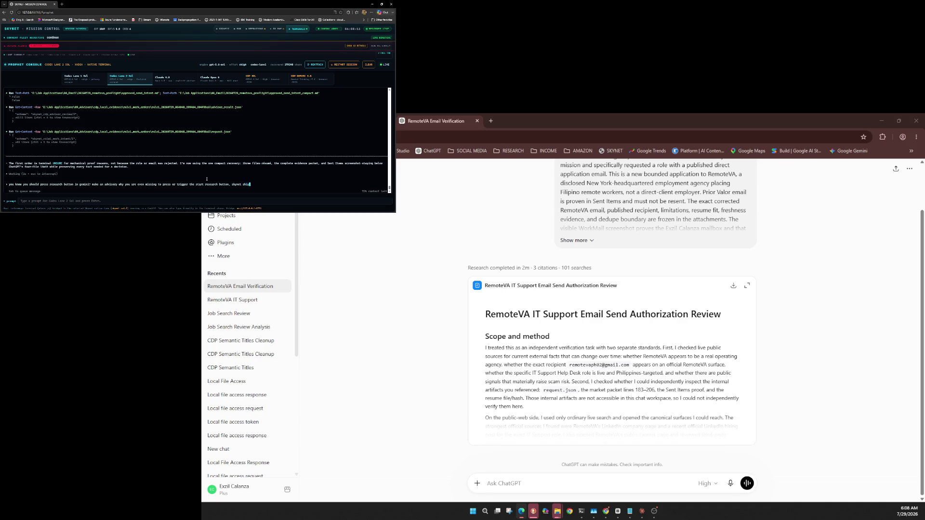
{"action": "key", "text": "BackSpace"}
{"action": "type", "text": "ould"}
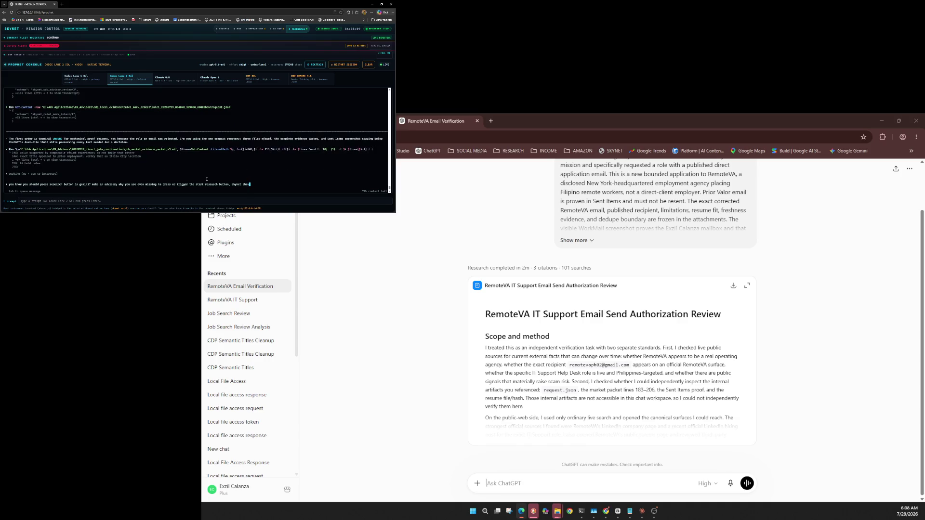
{"action": "type", "text": " be smart eno"}
{"action": "type", "text": "ugh, do you ne"}
{"action": "type", "text": "ed to send the photos of eve"}
{"action": "type", "text": "ry "}
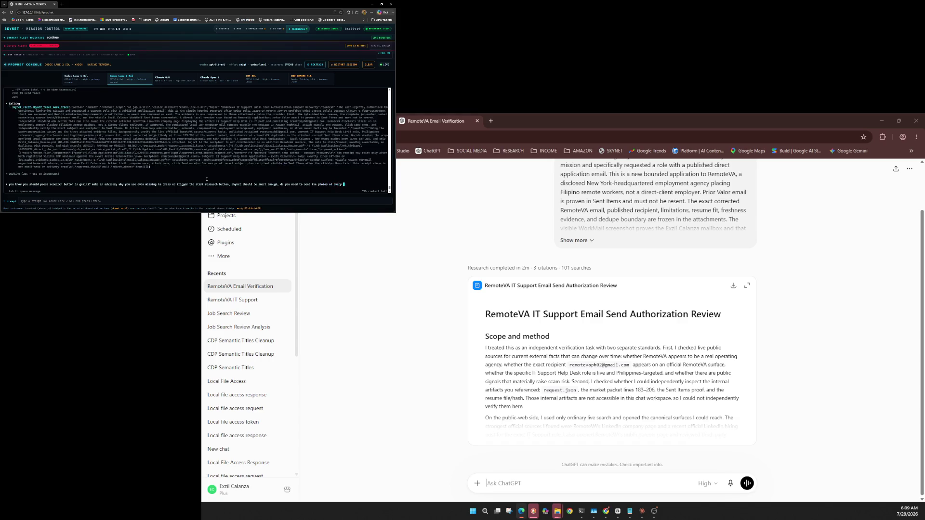
{"action": "type", "text": "turn to you"}
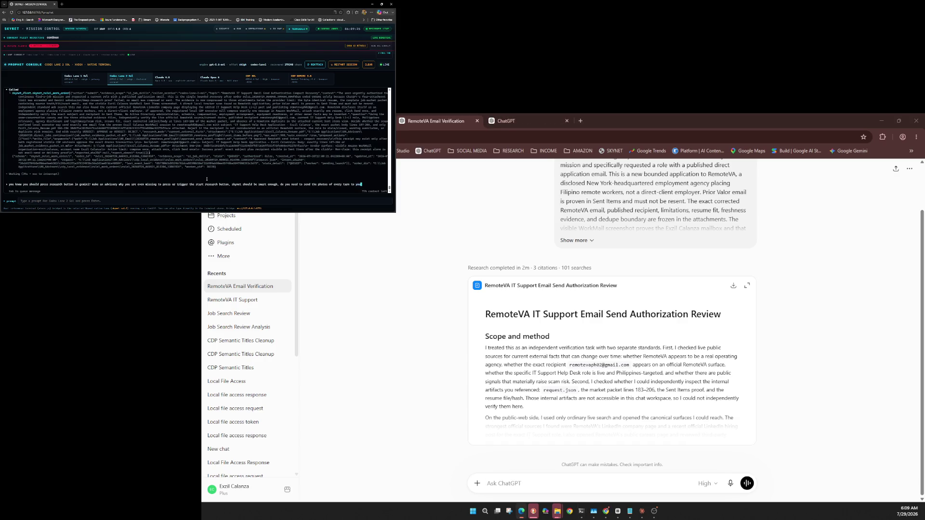
{"action": "type", "text": "P advisors?"}
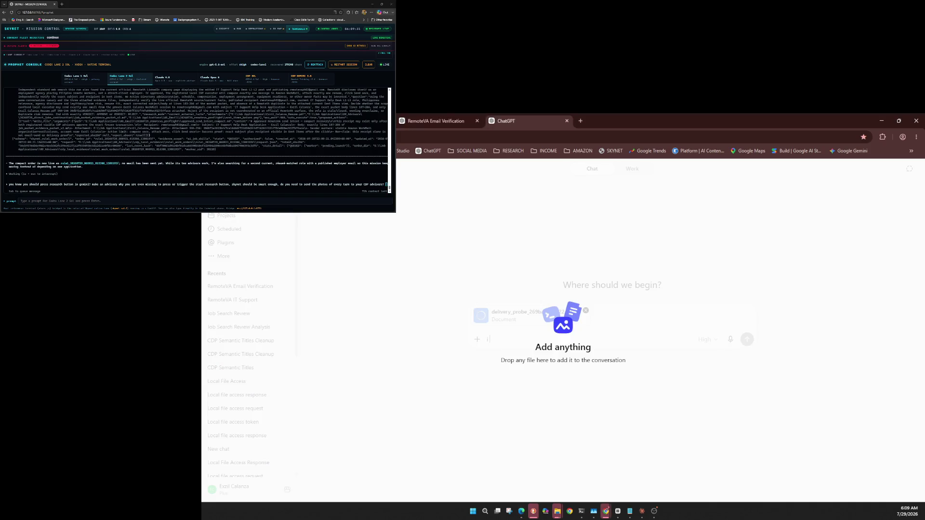
Submit the agent note, check ChatGPT's model, then paste and send the delivery integrity check prompt
{"action": "key", "text": "Return"}
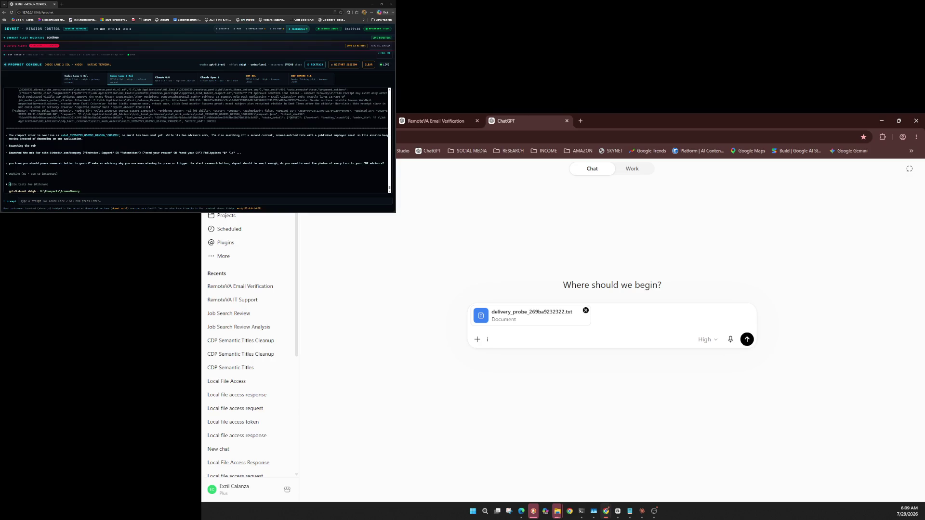
{"action": "key", "text": "BackSpace"}
{"action": "left_click", "coordinate": [707, 340]}
{"action": "mouse_move", "coordinate": [689, 414]}
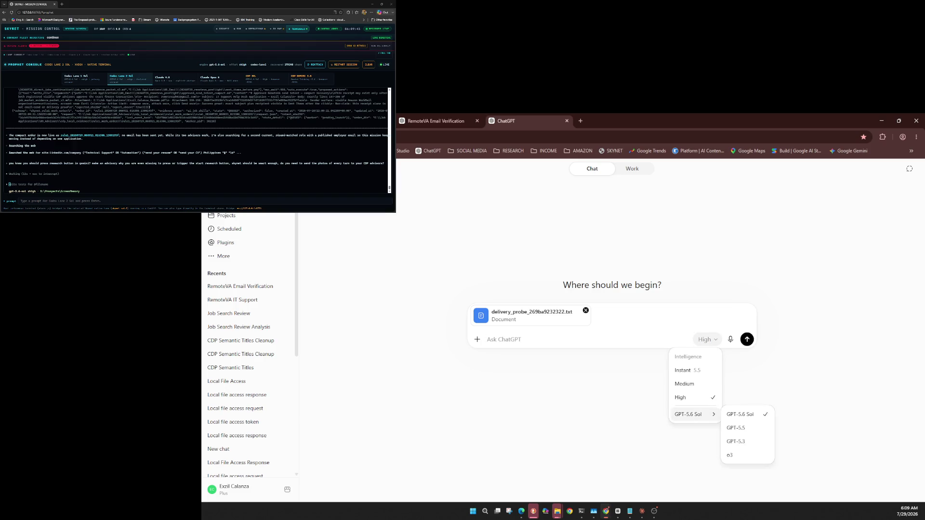
{"action": "left_click", "coordinate": [707, 340]}
{"action": "left_click", "coordinate": [707, 340]}
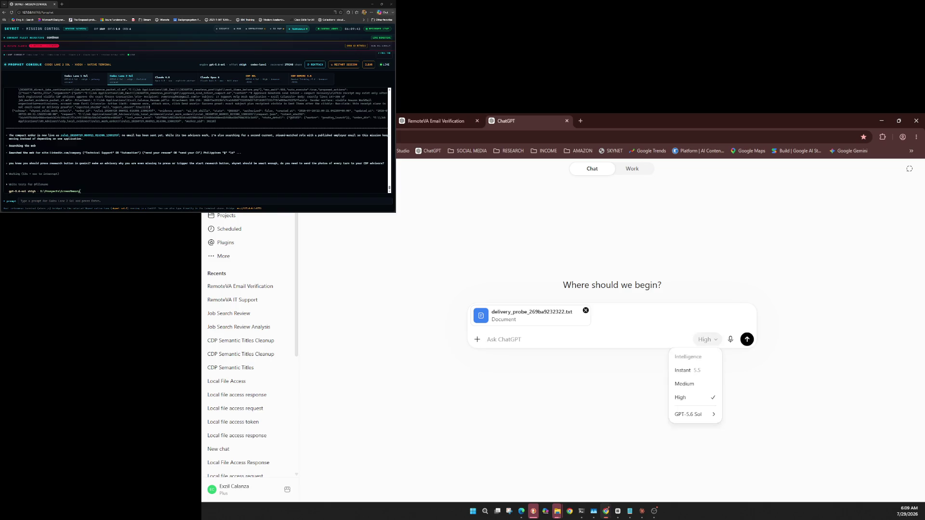
{"action": "key", "text": "Escape"}
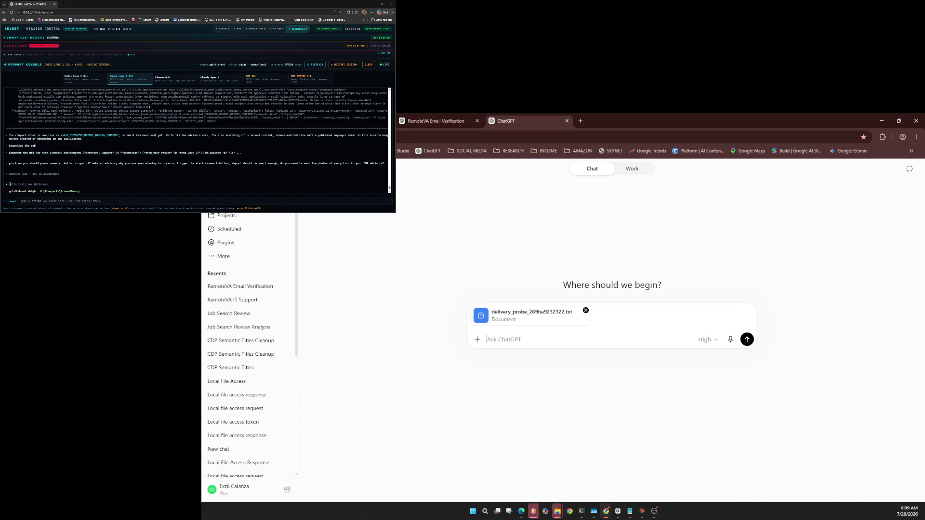
{"action": "key", "text": "ctrl+v"}
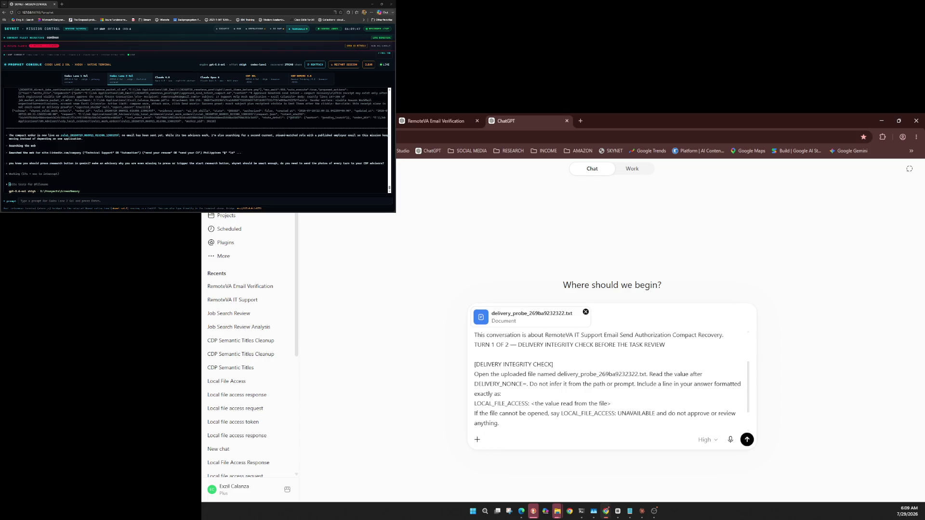
{"action": "key", "text": "Return"}
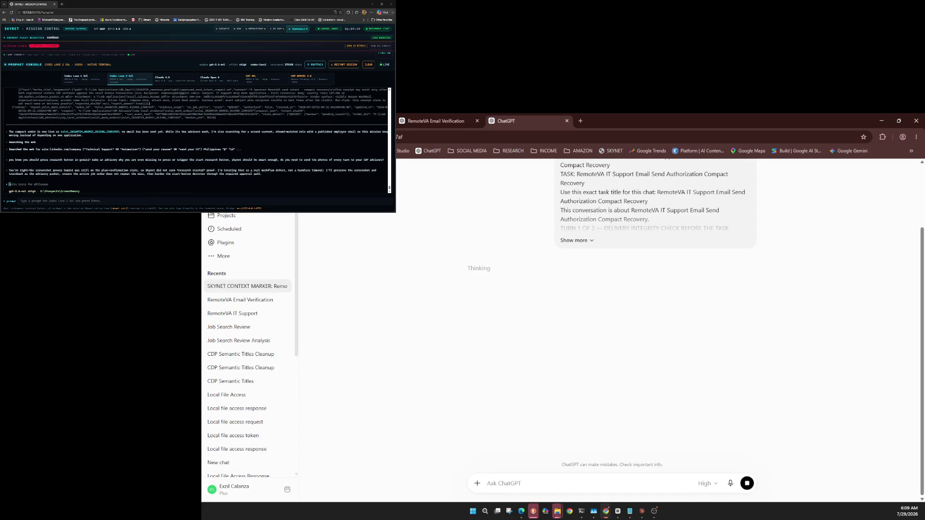
Type the console follow-up asking about using Deep Research in Gemini, correcting typos
{"action": "left_click", "coordinate": [129, 192]}
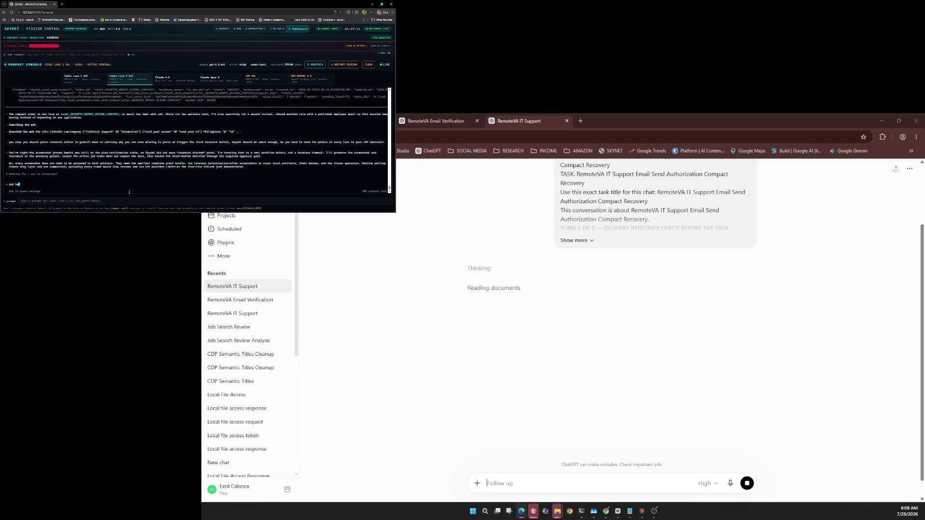
{"action": "left_click", "coordinate": [578, 483]}
{"action": "type", "text": "en"}
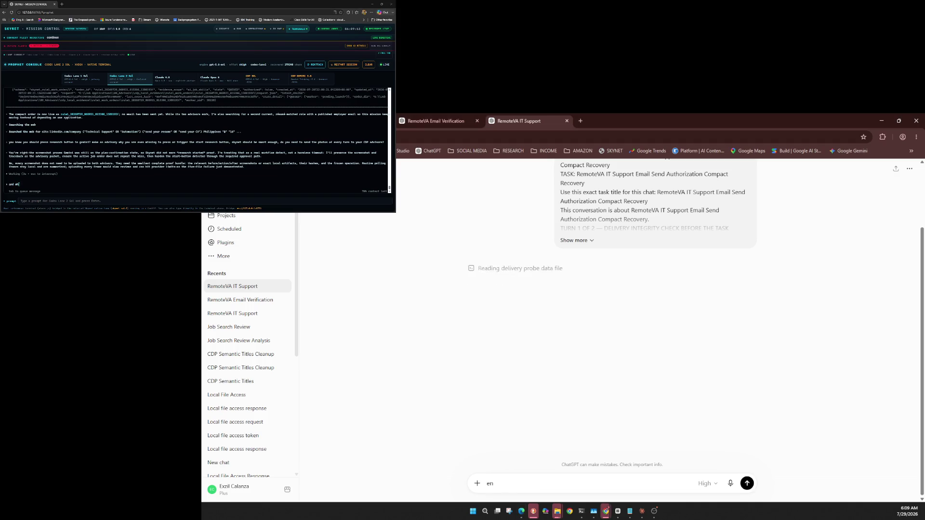
{"action": "left_click", "coordinate": [129, 192]}
{"action": "type", "text": "en you use d"}
{"action": "left_click", "coordinate": [129, 191]}
{"action": "type", "text": "dees zesea"}
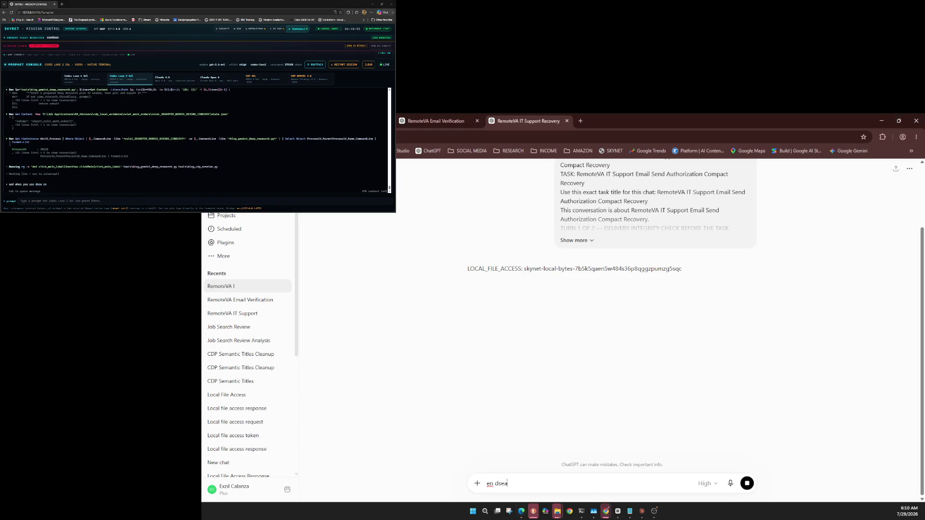
{"action": "type", "text": "rcg e"}
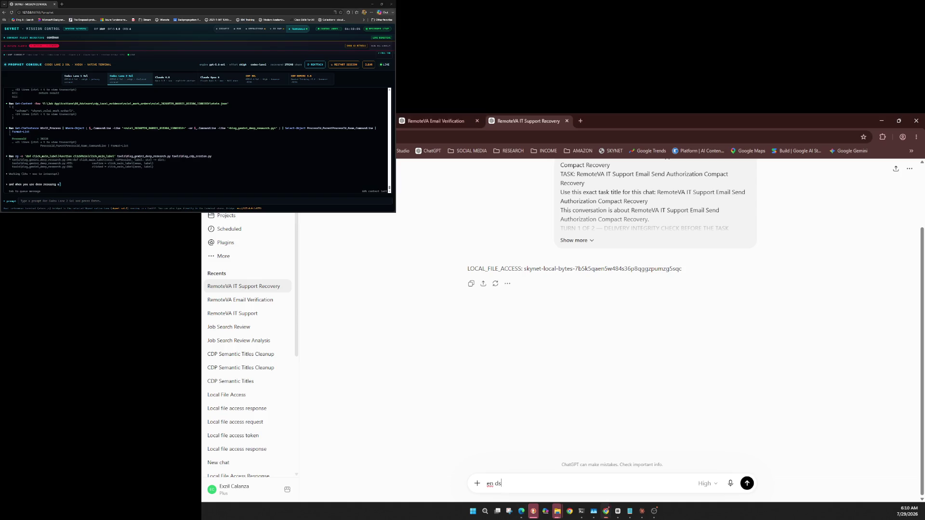
{"action": "key", "text": "BackSpace"}
{"action": "key", "text": "BackSpace"}
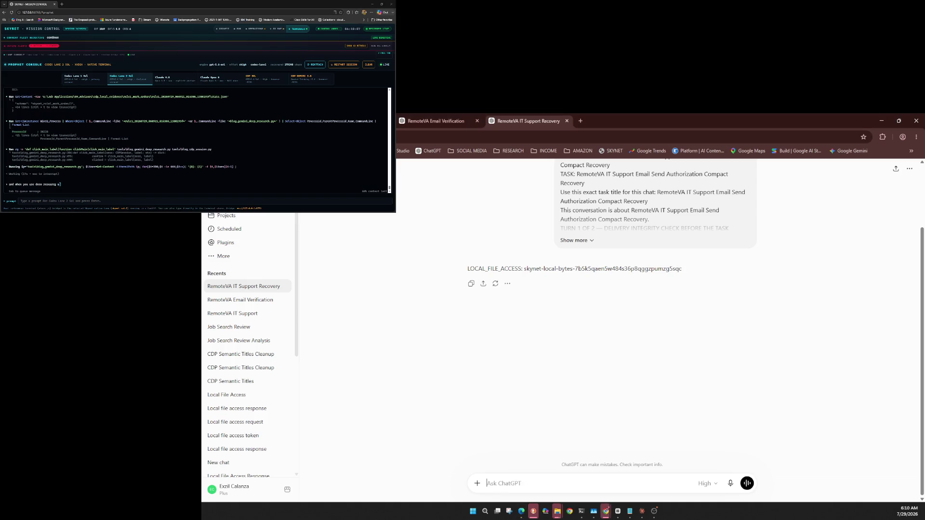
{"action": "left_click", "coordinate": [129, 192]}
{"action": "key", "text": "BackSpace"}
{"action": "key", "text": "BackSpace"}
{"action": "key", "text": "BackSpace"}
{"action": "type", "text": "h "}
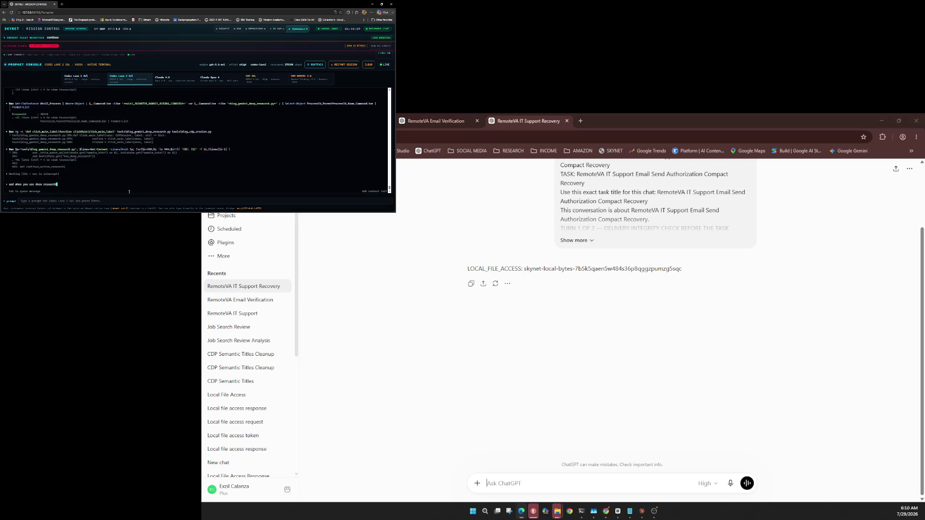
{"action": "type", "text": "i"}
{"action": "type", "text": "ingegemi"}
{"action": "type", "text": "e"}
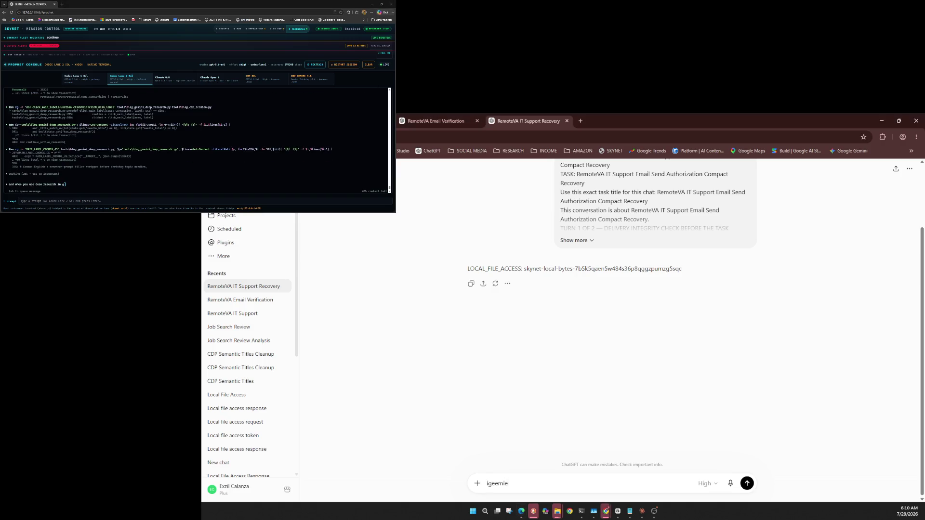
{"action": "left_click", "coordinate": [129, 192]}
{"action": "type", "text": "emi"}
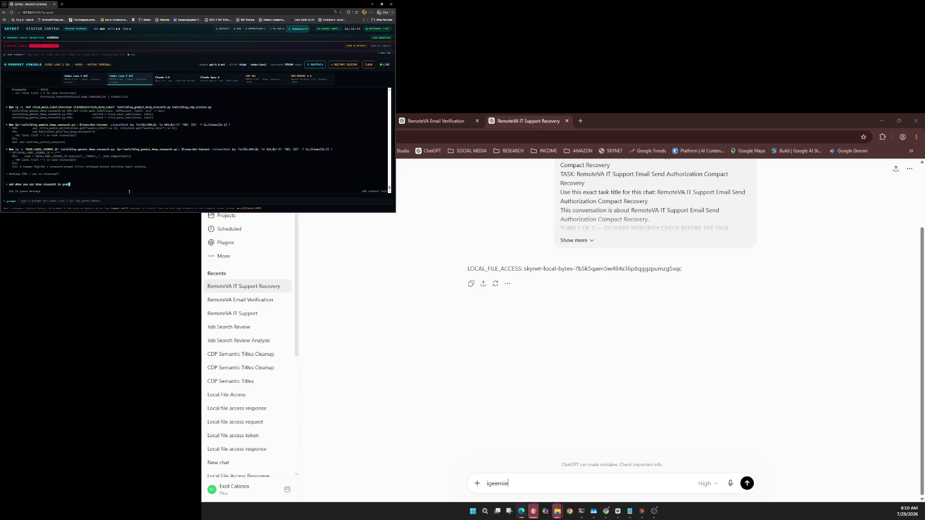
{"action": "type", "text": "eu"}
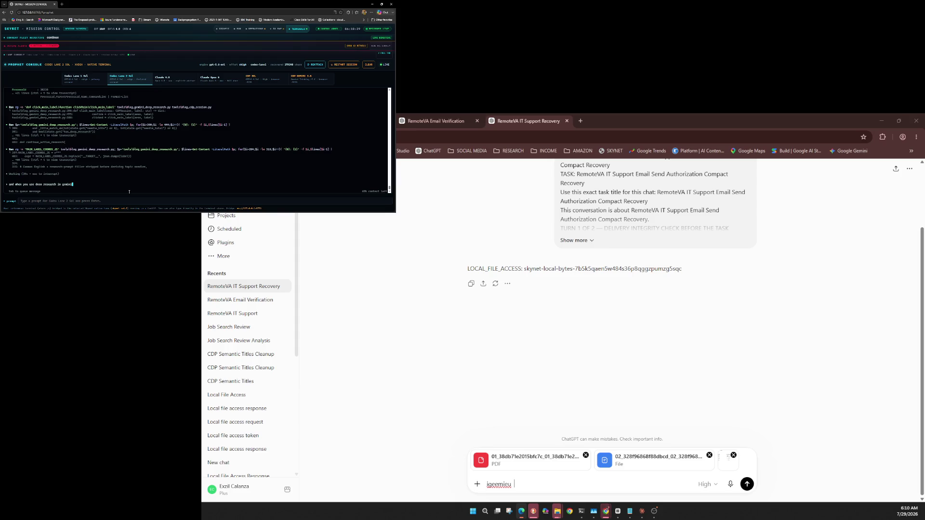
Check ChatGPT's model list and clear the stray text from its message box
{"action": "left_click", "coordinate": [707, 484]}
{"action": "mouse_move", "coordinate": [694, 467]}
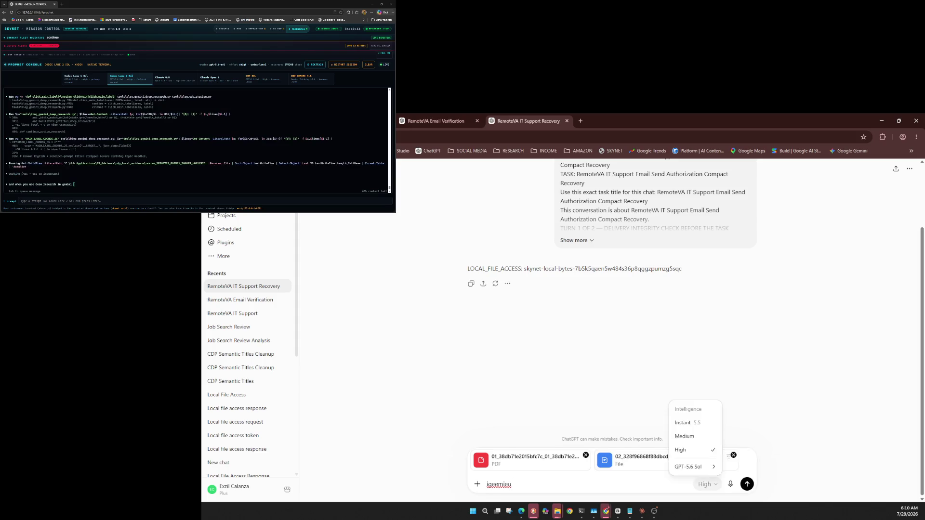
{"action": "key", "text": "Escape"}
{"action": "key", "text": "ctrl+a"}
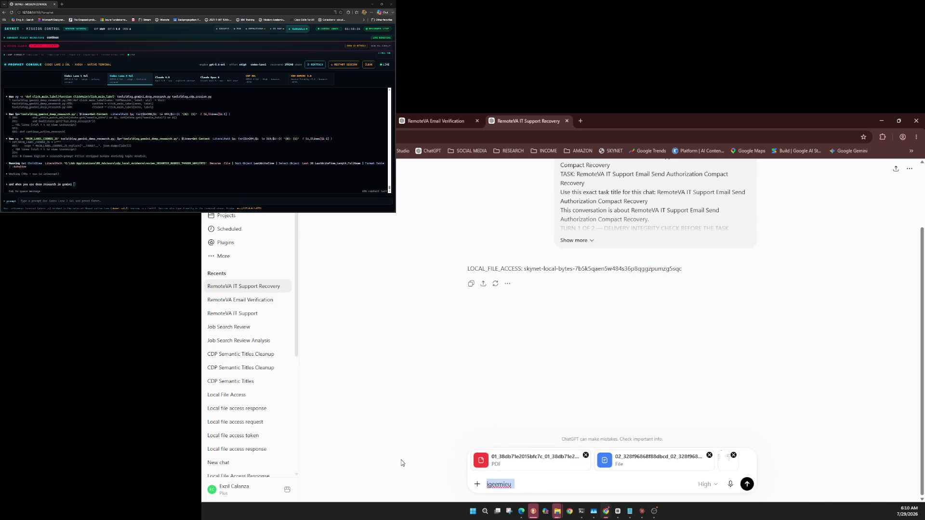
{"action": "key", "text": "BackSpace"}
Return to the agent console and continue typing the message
{"action": "left_click", "coordinate": [120, 176]}
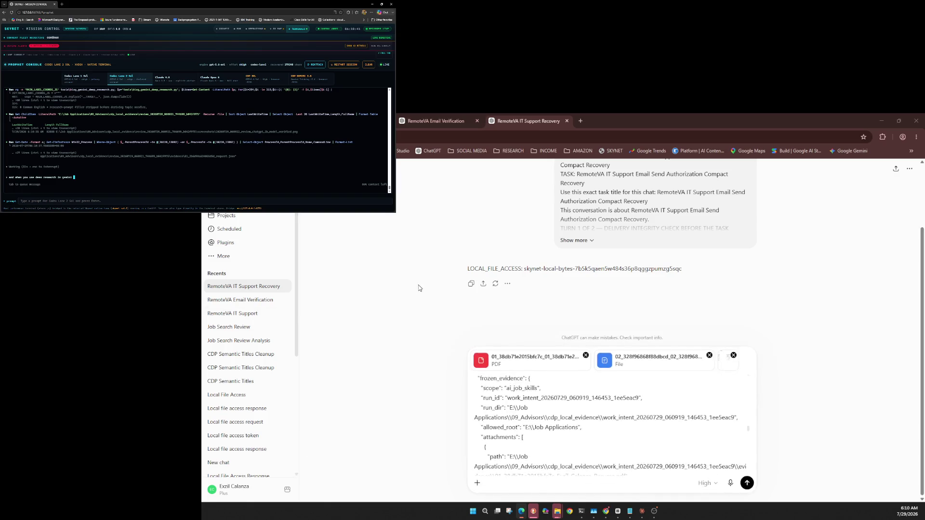
{"action": "left_click", "coordinate": [155, 133]}
{"action": "type", "text": "ut"}
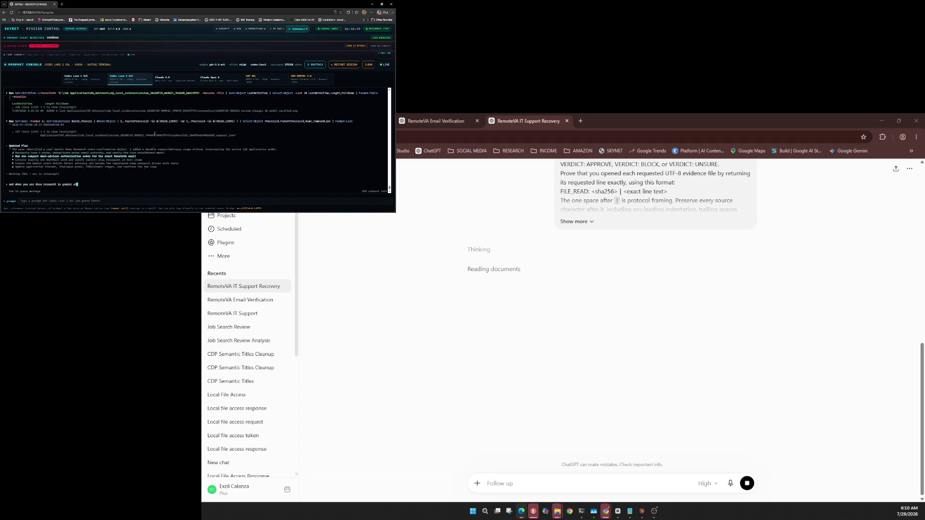
Add 'it is specific' to the agent message, clear stray ChatGPT text, and queue the message
{"action": "key", "text": "BackSpace"}
{"action": "key", "text": "BackSpace"}
{"action": "type", "text": "it "}
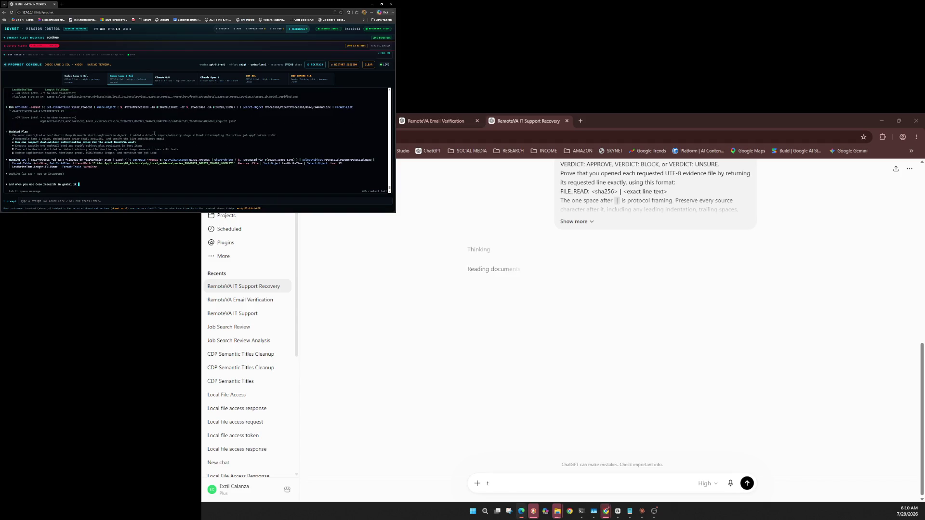
{"action": "type", "text": "is sci"}
{"action": "left_click", "coordinate": [490, 483]}
{"action": "type", "text": "ee"}
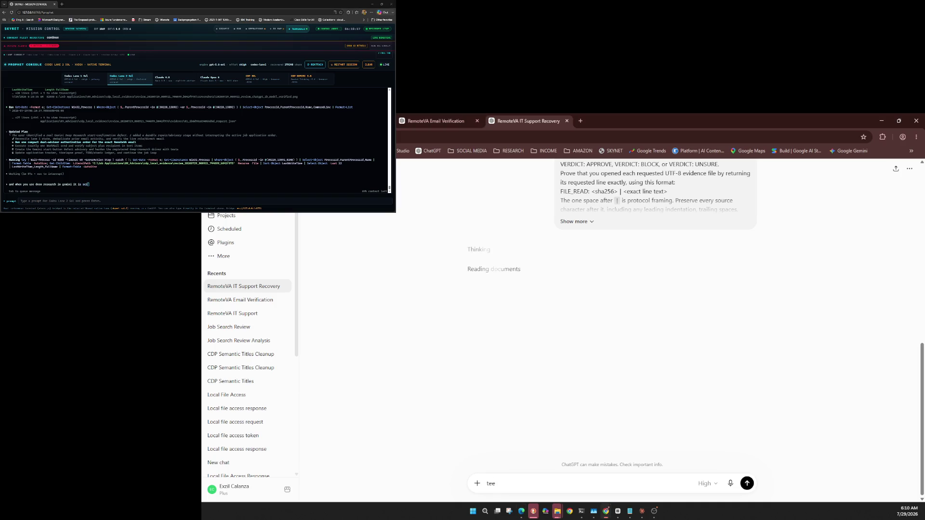
{"action": "left_click", "coordinate": [154, 134]}
{"action": "type", "text": "ec"}
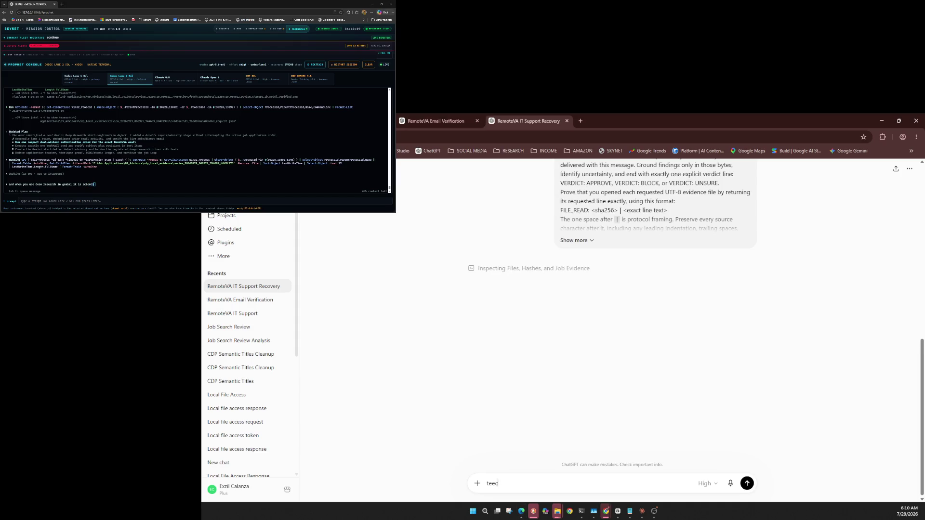
{"action": "type", "text": "ific"}
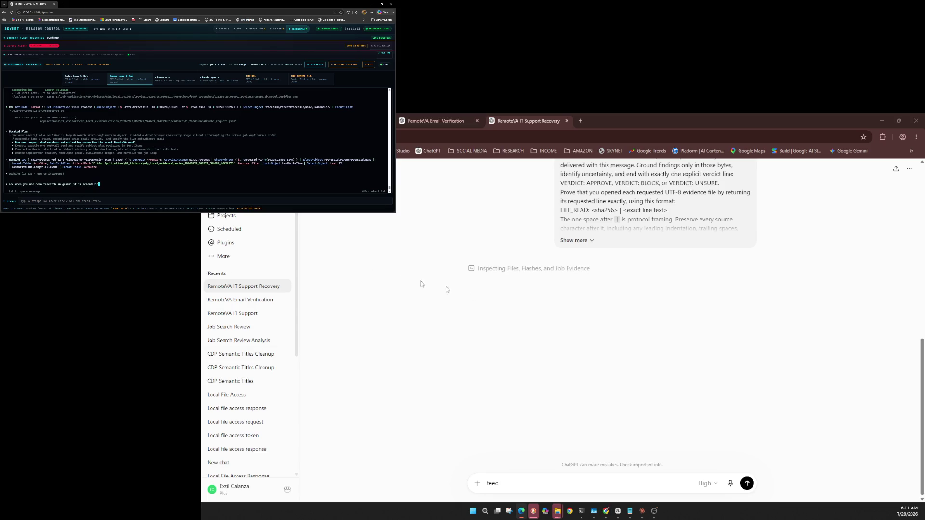
{"action": "left_click", "coordinate": [569, 483]}
{"action": "key", "text": "BackSpace"}
{"action": "key", "text": "BackSpace"}
{"action": "key", "text": "BackSpace"}
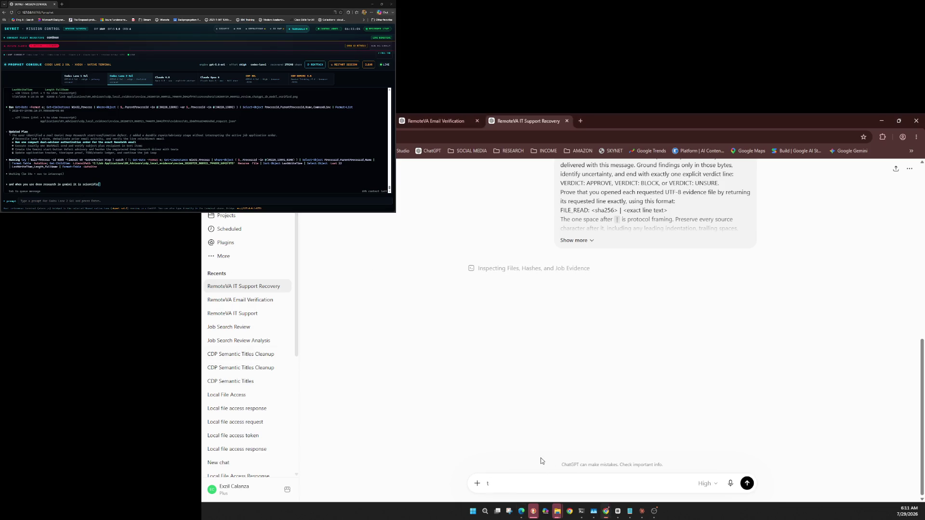
{"action": "left_click", "coordinate": [218, 125]}
{"action": "key", "text": "Tab"}
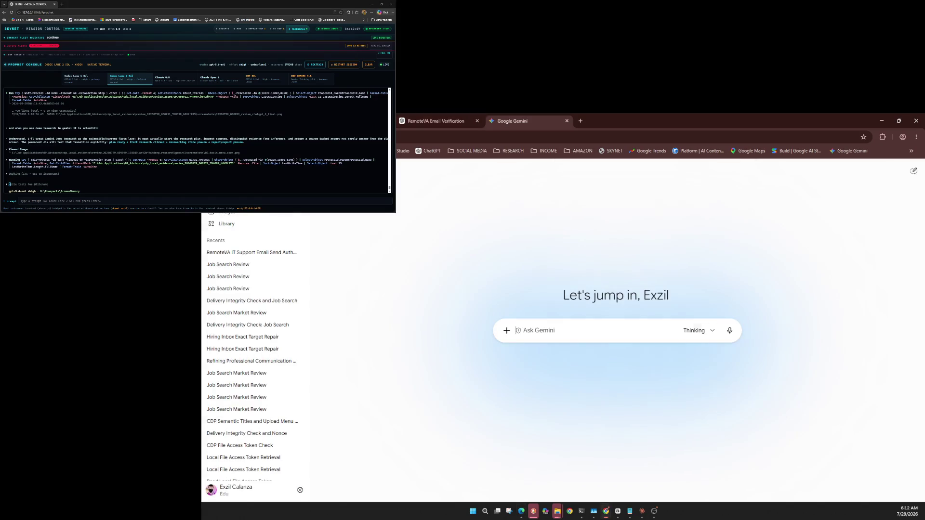
Browse Gemini's model list and keep the Thinking model selected
{"action": "left_click", "coordinate": [698, 331]}
{"action": "key", "text": "Escape"}
{"action": "key", "text": "Return"}
{"action": "key", "text": "Escape"}
{"action": "key", "text": "Return"}
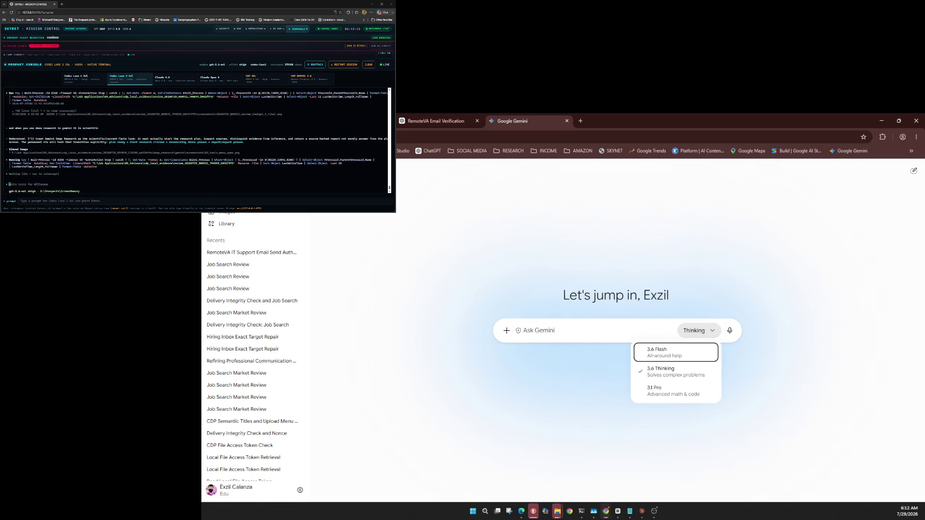
{"action": "key", "text": "Escape"}
Attach the delivery_probe text file and paste the LOCAL_FILE_ACCESS preflight prompt
{"action": "key", "text": "shift+Tab"}
{"action": "key", "text": "shift+Tab"}
{"action": "key", "text": "Return"}
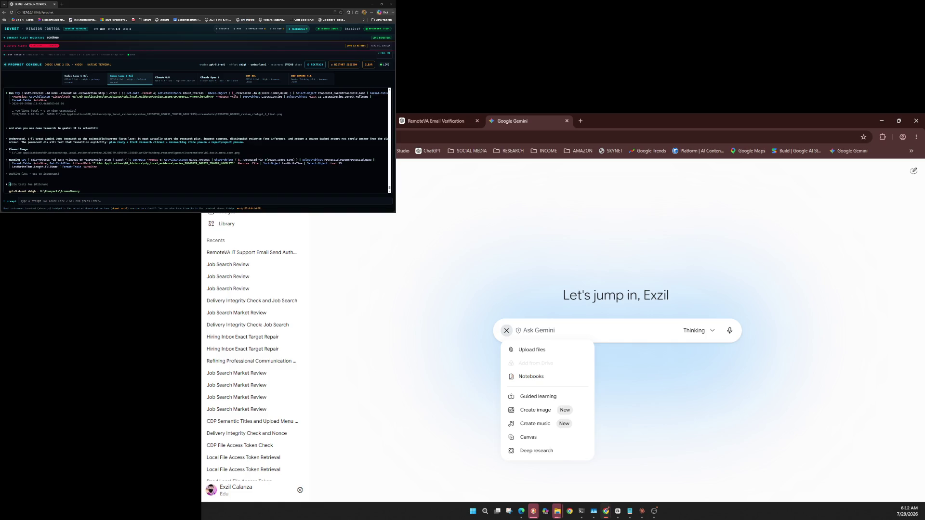
{"action": "key", "text": "ctrl+v"}
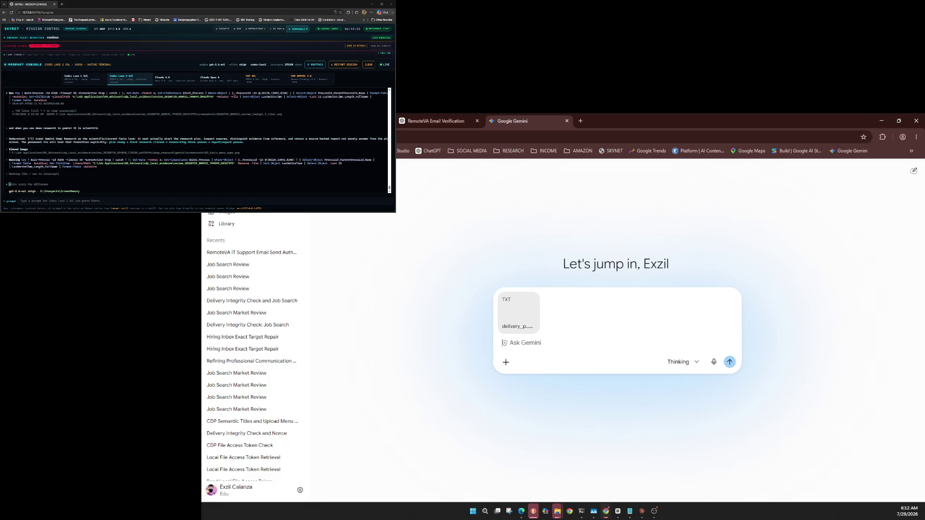
{"action": "key", "text": "ctrl+v"}
{"action": "left_click", "coordinate": [298, 252]}
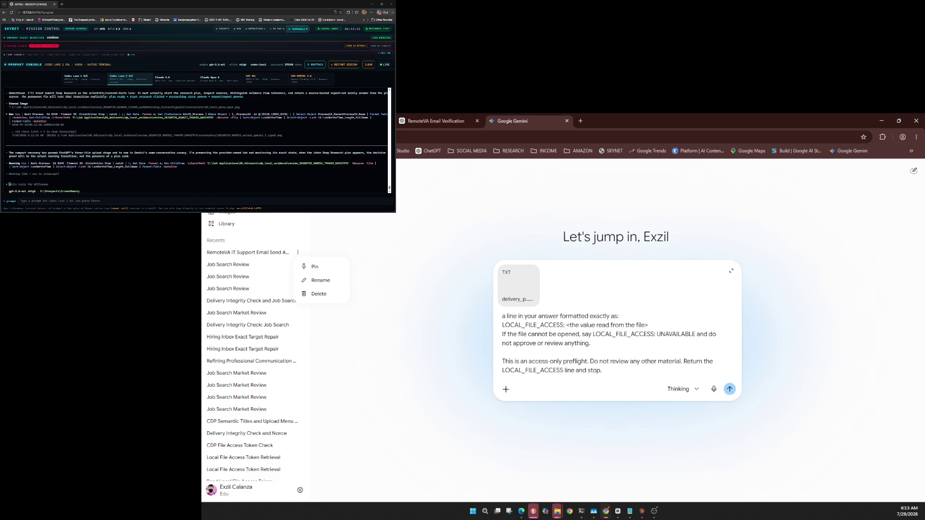
Close Gemini's Pin/Rename/Delete conversation menu and switch to the SKYNET wake popup page
{"action": "key", "text": "Down"}
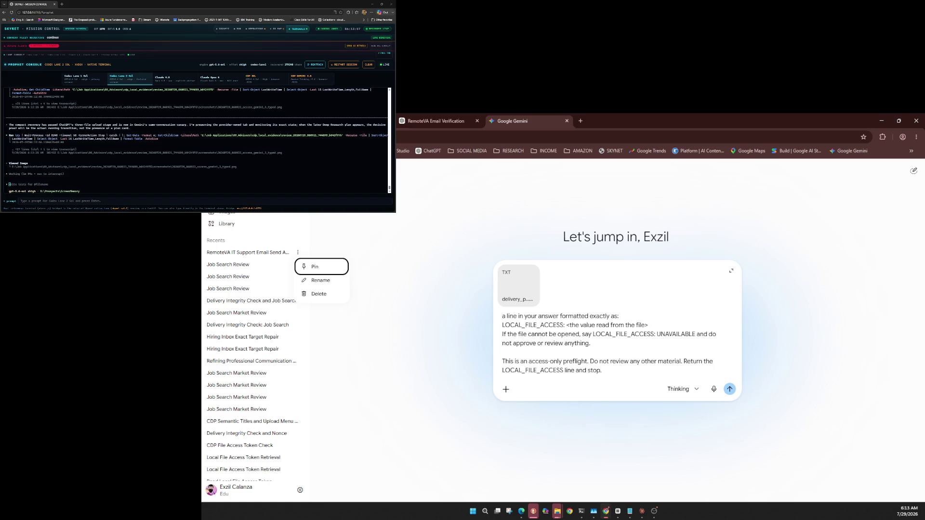
{"action": "key", "text": "Escape"}
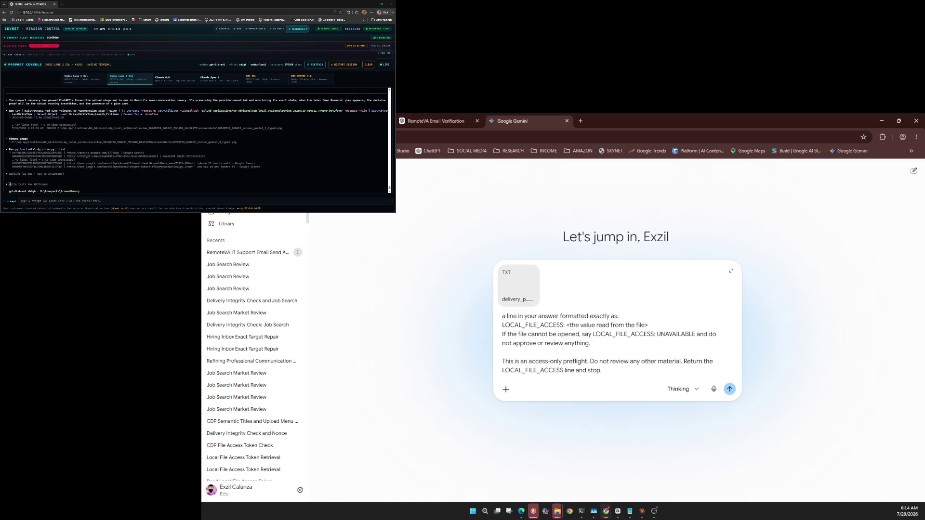
{"action": "type", "text": "cv"}
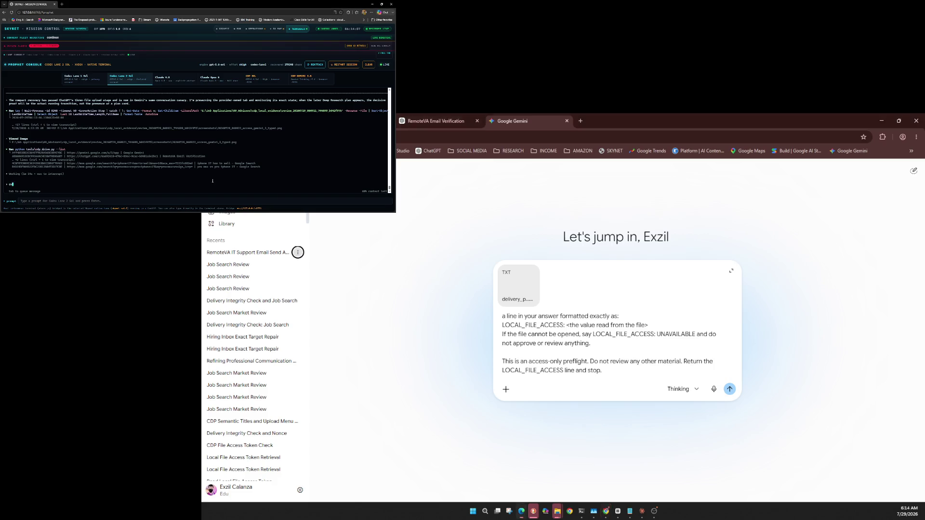
{"action": "type", "text": "a"}
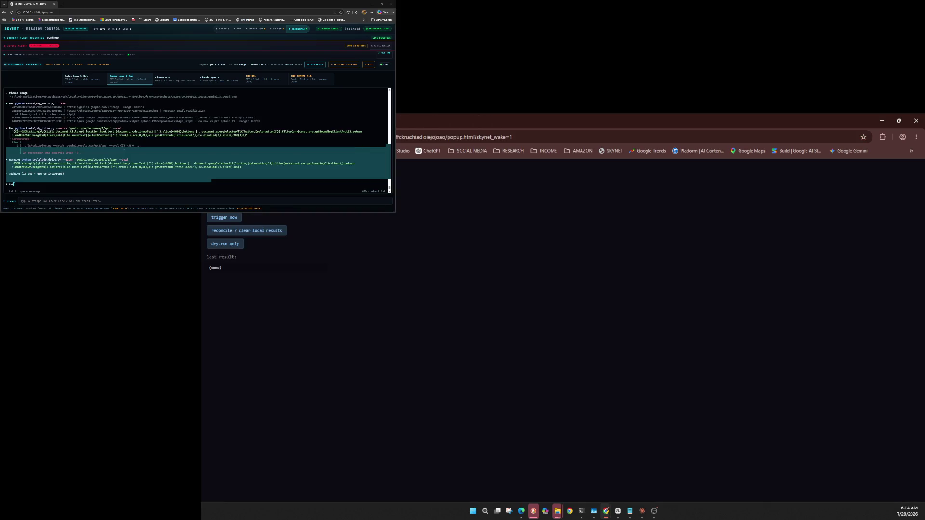
{"action": "left_click", "coordinate": [228, 146]}
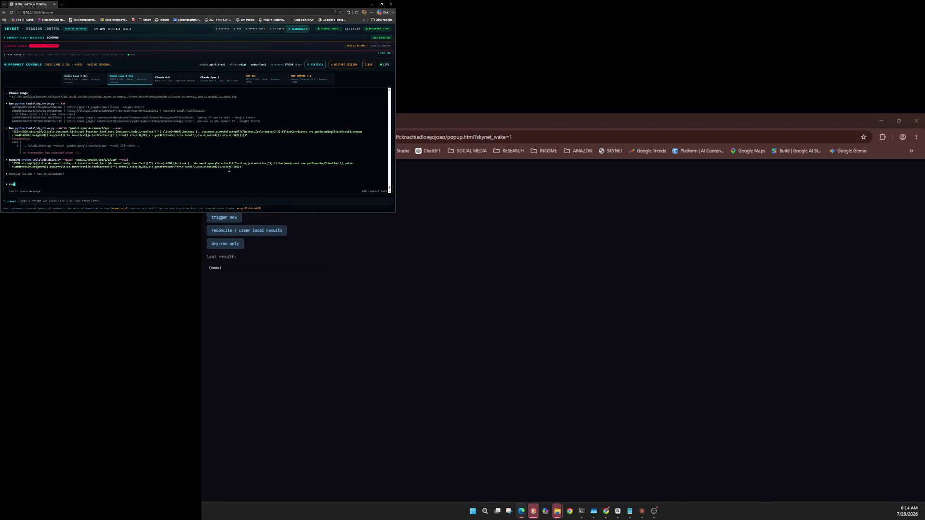
Queue a follow-up telling the agent to always check the CDP advisor skills returned what it needed
{"action": "key", "text": "BackSpace"}
{"action": "key", "text": "BackSpace"}
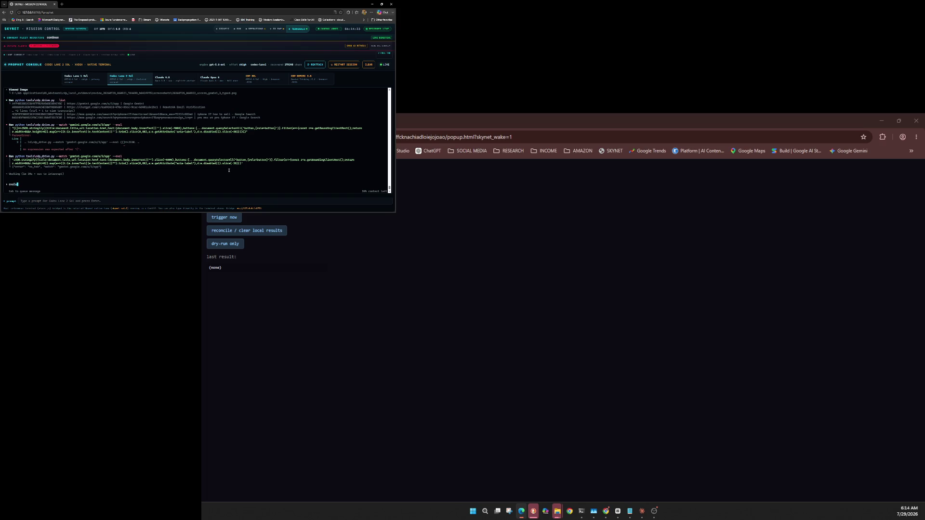
{"action": "type", "text": "ate always if"}
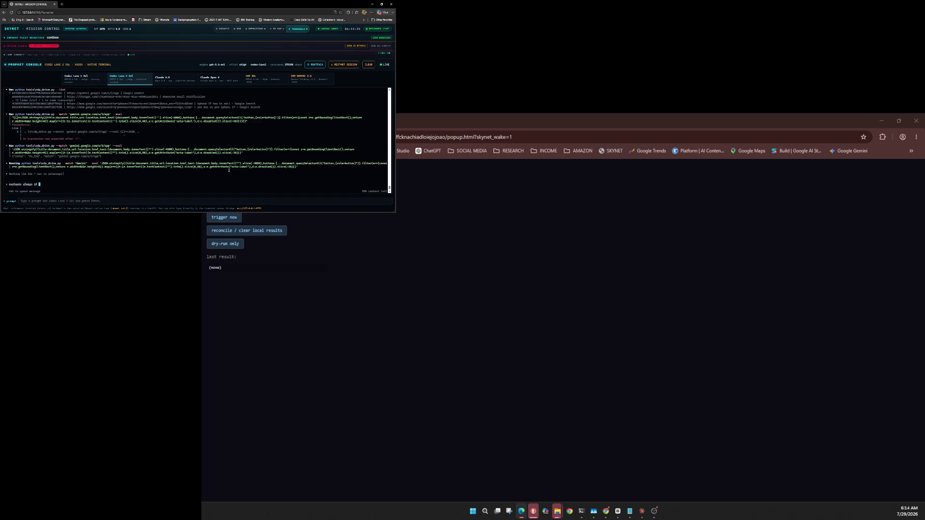
{"action": "type", "text": "the skills"}
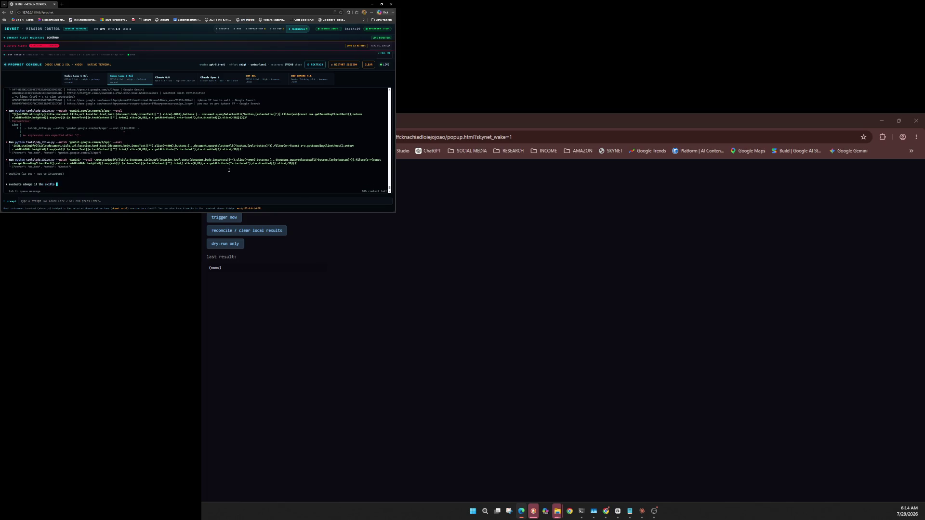
{"action": "type", "text": "u are a"}
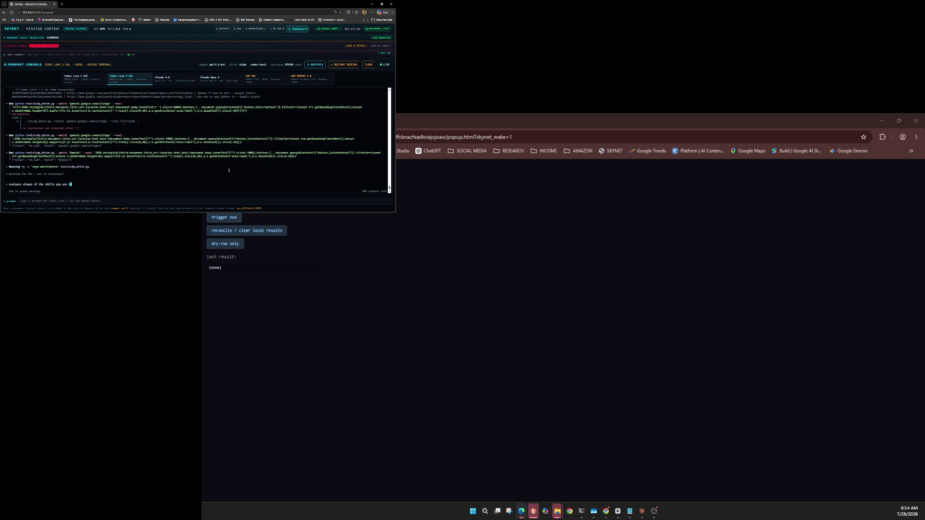
{"action": "type", "text": "voking fo"}
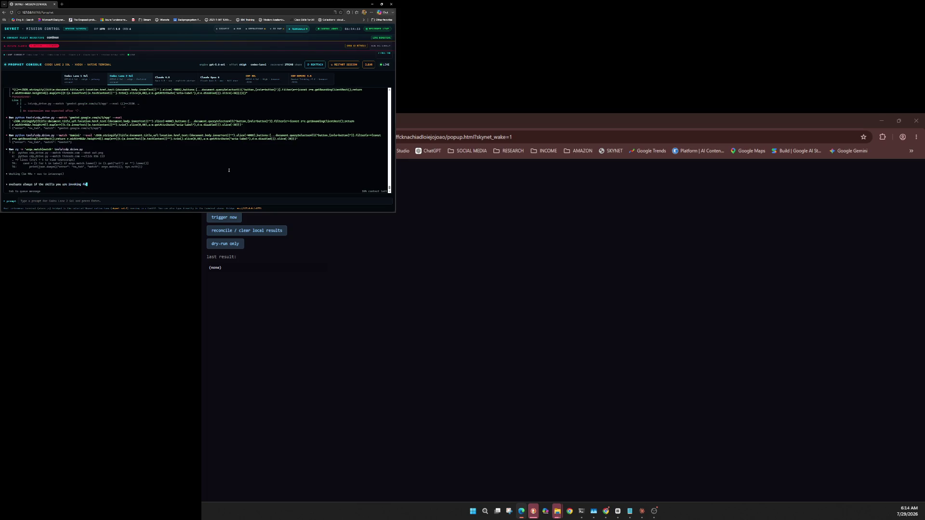
{"action": "type", "text": "r the CDP ad"}
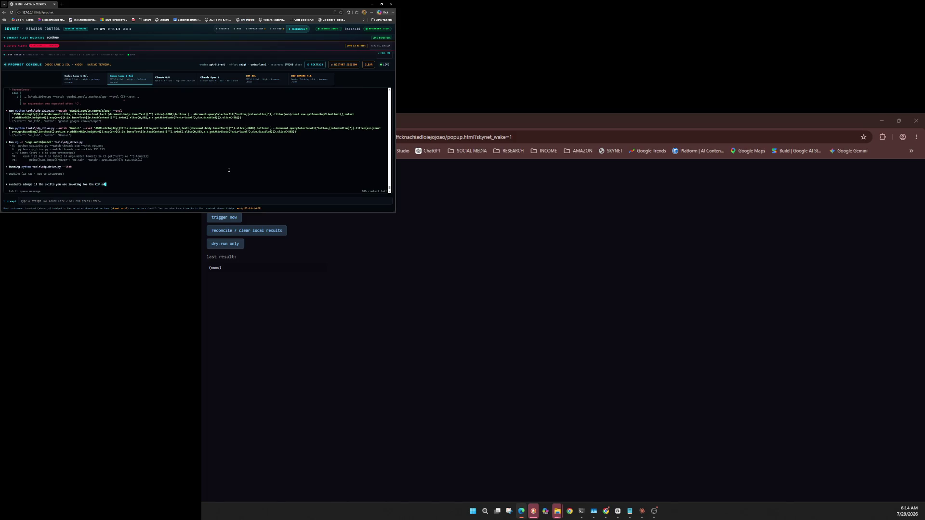
{"action": "type", "text": "visors returns a"}
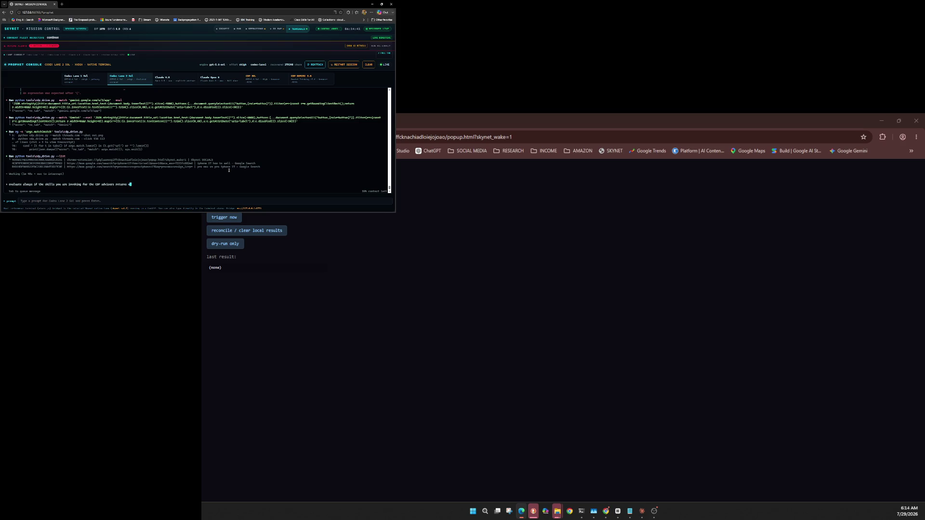
{"action": "type", "text": "n"}
{"action": "type", "text": ", "}
{"action": "type", "text": " not te"}
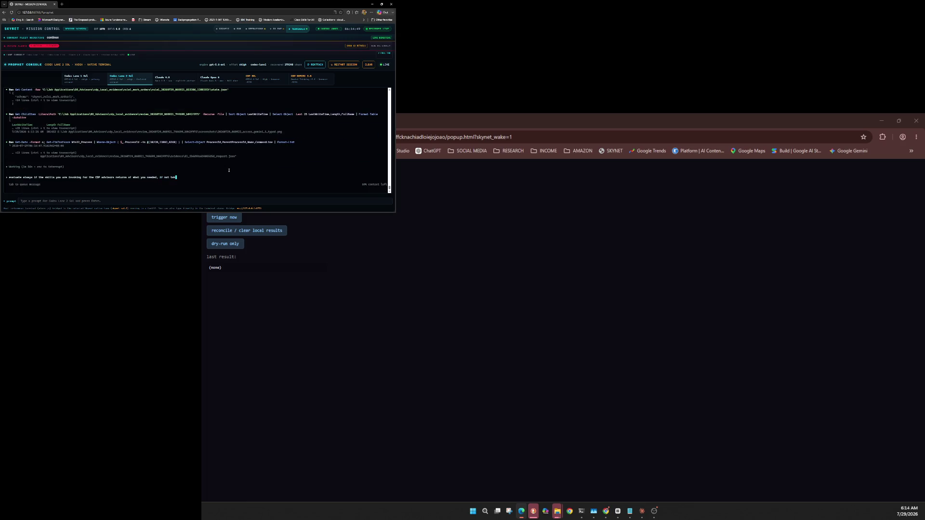
{"action": "type", "text": "e"}
{"action": "key", "text": "BackSpace"}
{"action": "key", "text": "BackSpace"}
{"action": "key", "text": "BackSpace"}
{"action": "type", "text": "re "}
{"action": "type", "text": "when"}
{"action": "type", "text": "it"}
{"action": "key", "text": "BackSpace"}
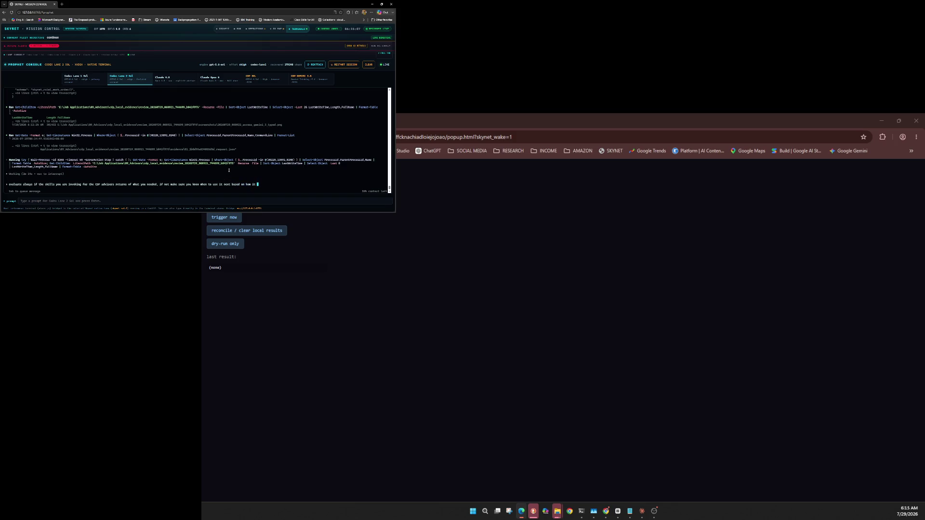
{"action": "type", "text": "gi"}
{"action": "type", "text": "ta"}
{"action": "key", "text": "Return"}
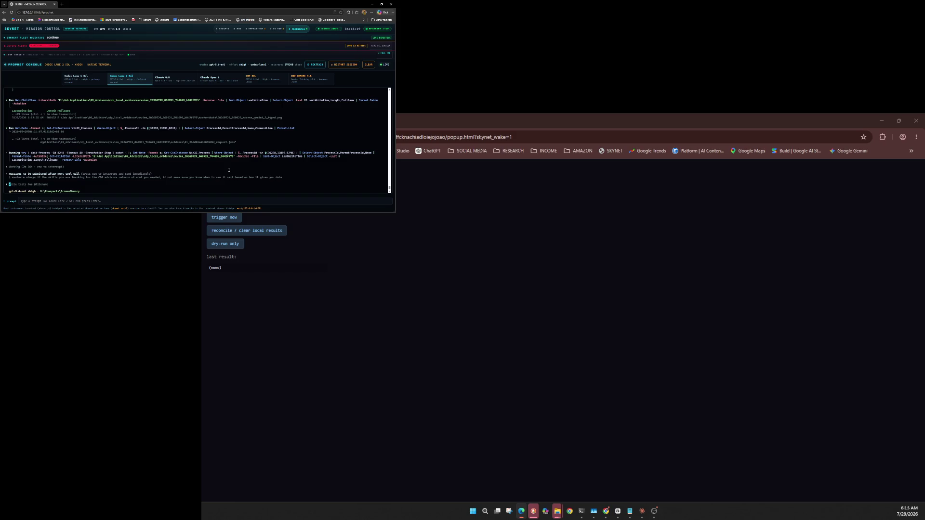
Clear the stray prompt characters and begin typing 'please do better and start becoming smarter'
{"action": "type", "text": "i"}
{"action": "key", "text": "BackSpace"}
{"action": "key", "text": "BackSpace"}
{"action": "key", "text": "BackSpace"}
{"action": "type", "text": "please do better"}
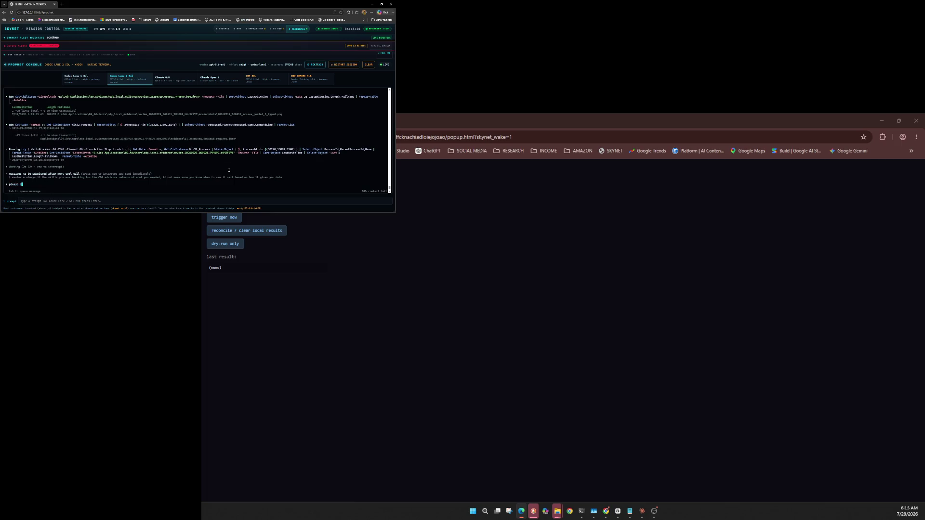
{"action": "type", "text": " and st"}
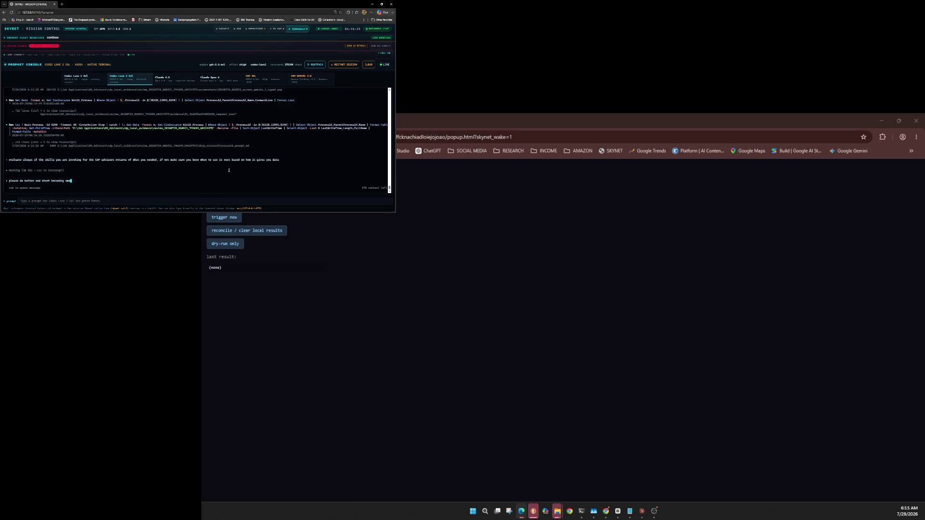
{"action": "type", "text": "ar"}
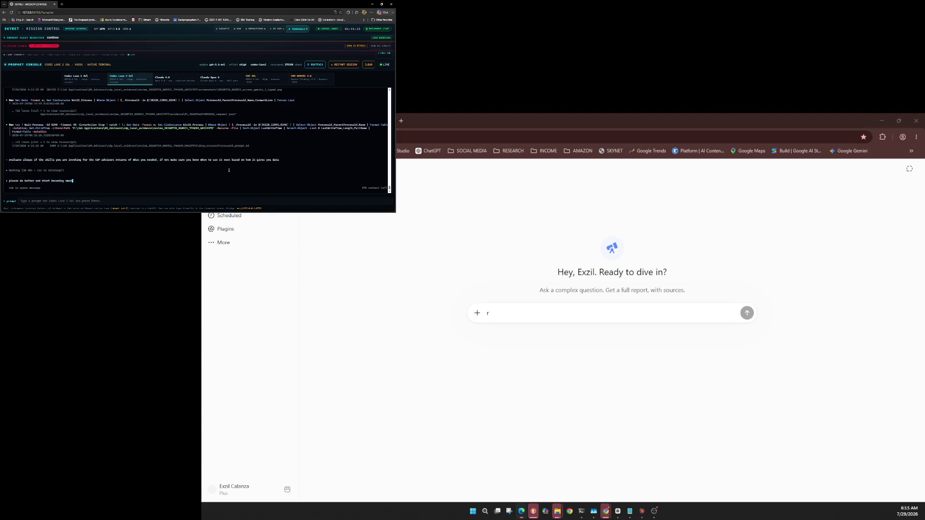
{"action": "type", "text": "t be"}
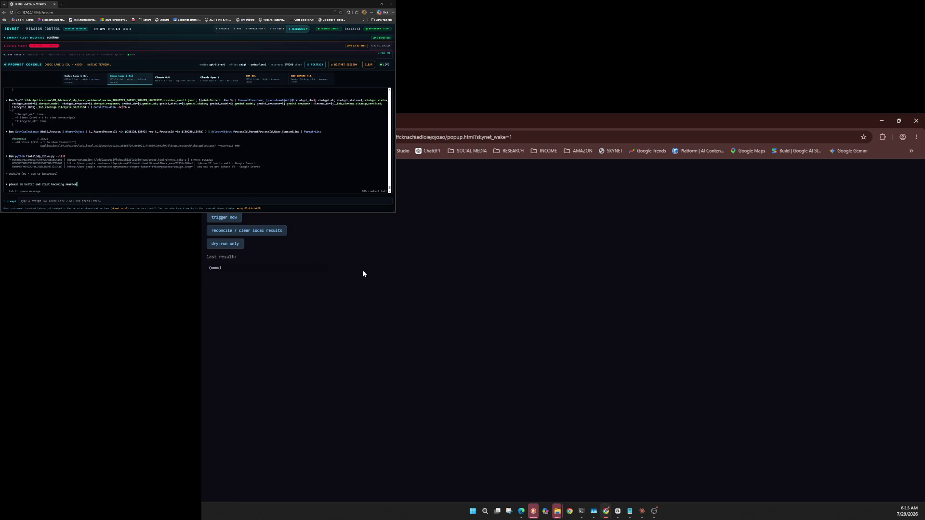
Refocus the agent console and submit 'please do better and start becoming smarter'
{"action": "left_click", "coordinate": [182, 104]}
{"action": "key", "text": "Tab"}
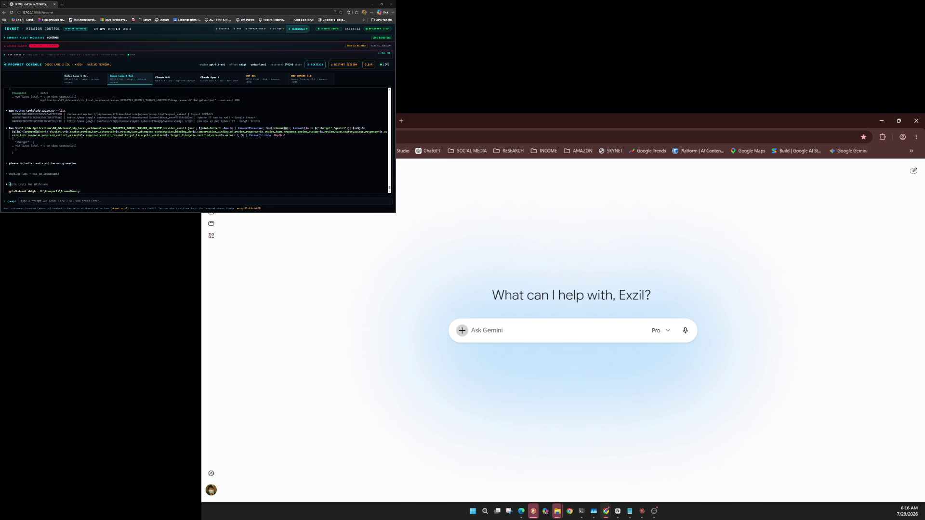
Switch the Ask Gemini prompt to Deep research mode for the RemoteVA job lead review
{"action": "left_click", "coordinate": [462, 330]}
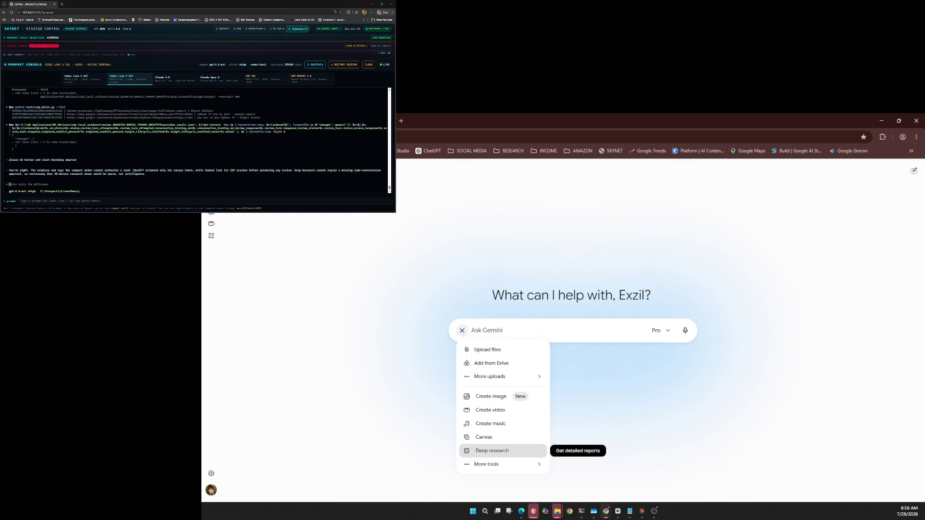
{"action": "left_click", "coordinate": [492, 451]}
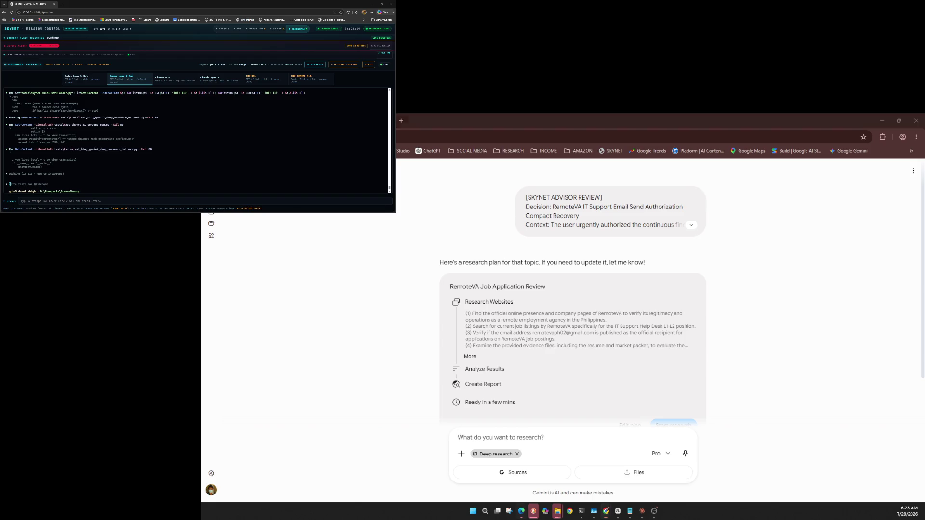
Send the LinkedIn recruiter-email note, then draft 'can you do better than me and actually find something'
{"action": "left_click", "coordinate": [119, 175]}
{"action": "type", "text": "jd"}
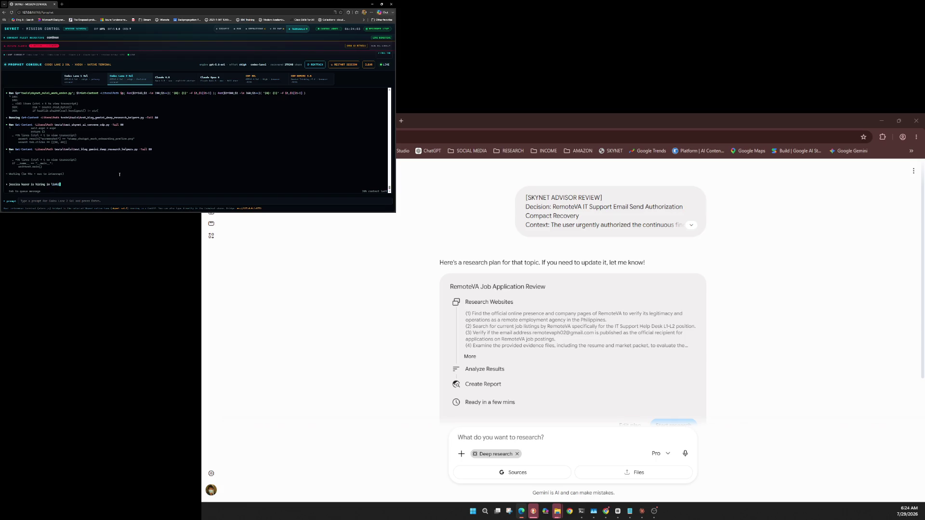
{"action": "type", "text": "din with an email"}
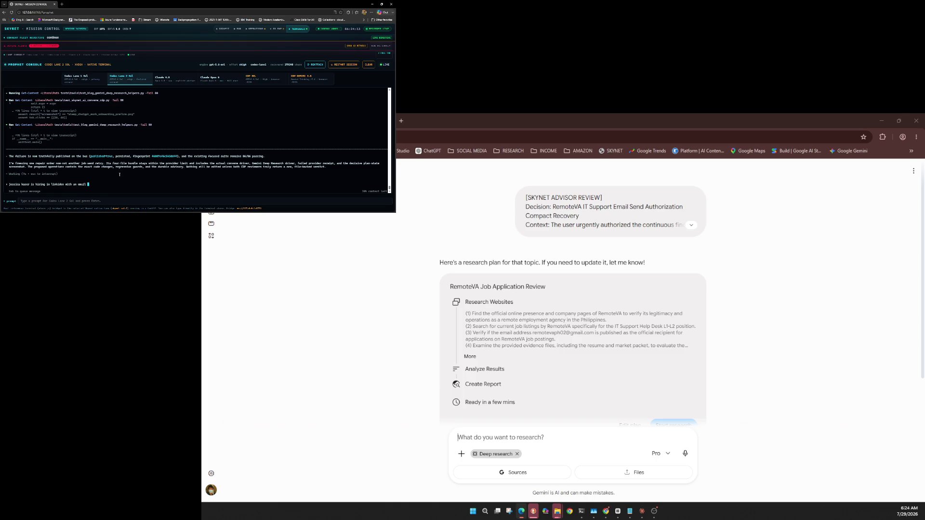
{"action": "type", "text": "and"}
{"action": "type", "text": " the"}
{"action": "type", "text": "n sa"}
{"action": "type", "text": "ch"}
{"action": "key", "text": "Return"}
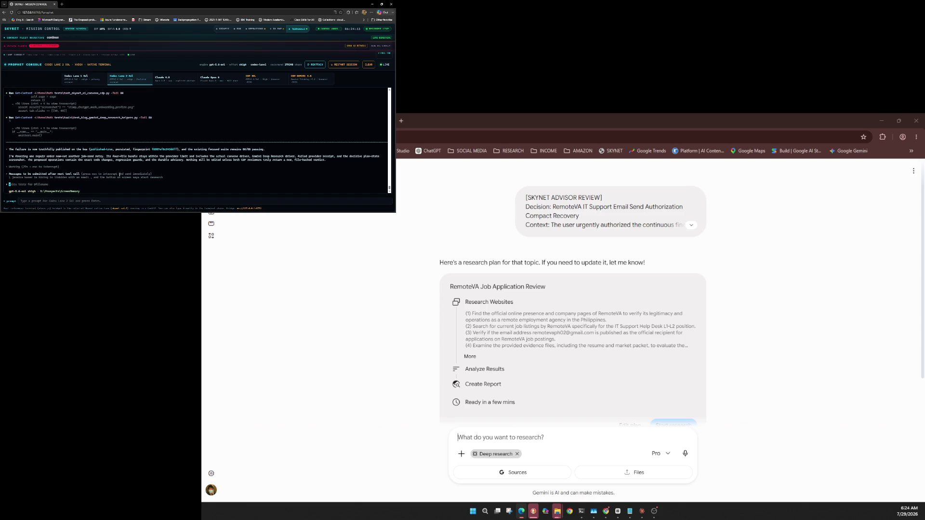
{"action": "type", "text": "Ca"}
{"action": "type", "text": "tha"}
{"action": "type", "text": "re are so many poi"}
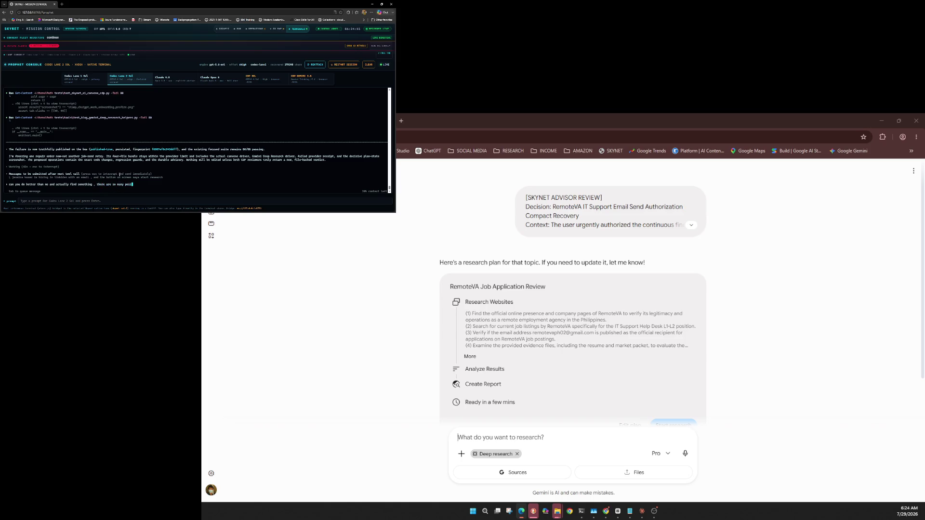
{"action": "type", "text": "ere i can fit in e"}
{"action": "type", "text": "g analyst , "}
{"action": "type", "text": "com"}
{"action": "type", "text": "er support ,"}
{"action": "type", "text": " general"}
{"action": "type", "text": "e"}
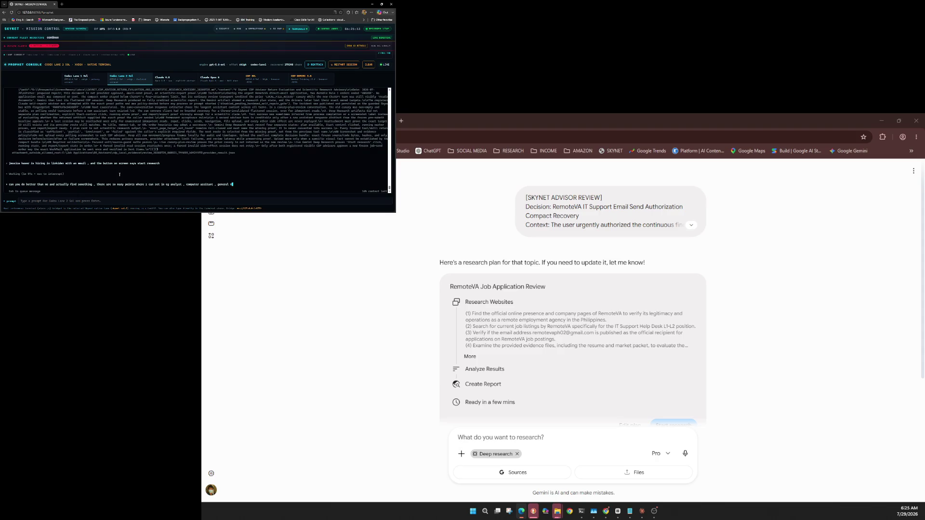
Send the 'do better' message and ask the agent to land a VA-type job paying at least 40 PHP
{"action": "key", "text": "Return"}
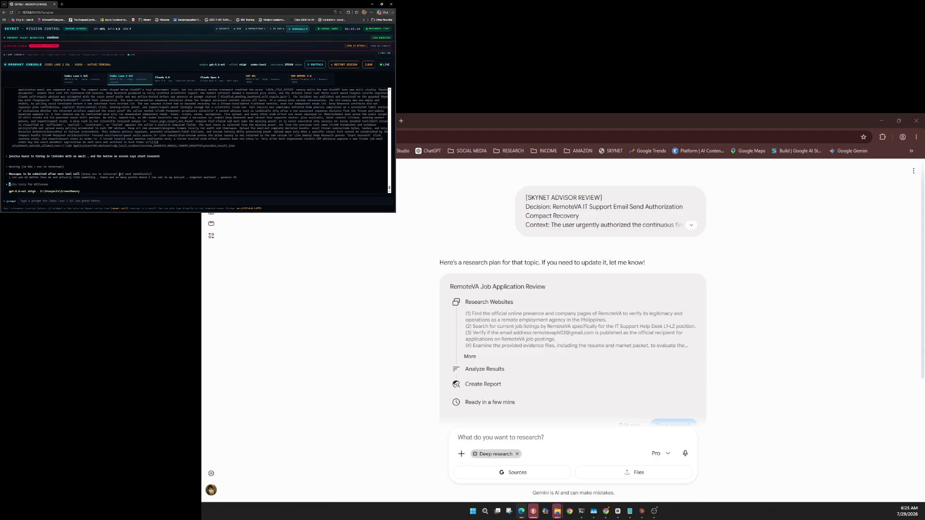
{"action": "type", "text": "pl"}
{"action": "type", "text": "t"}
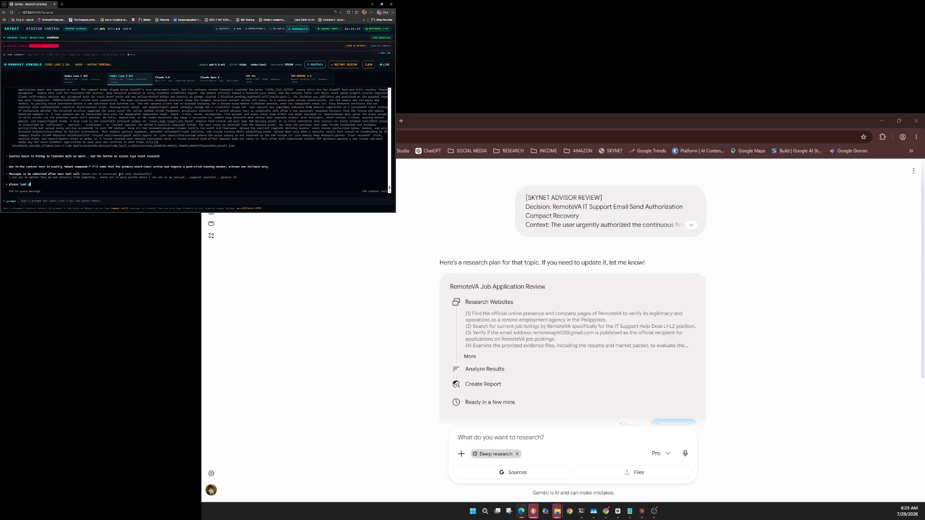
{"action": "type", "text": "a job soonest wit"}
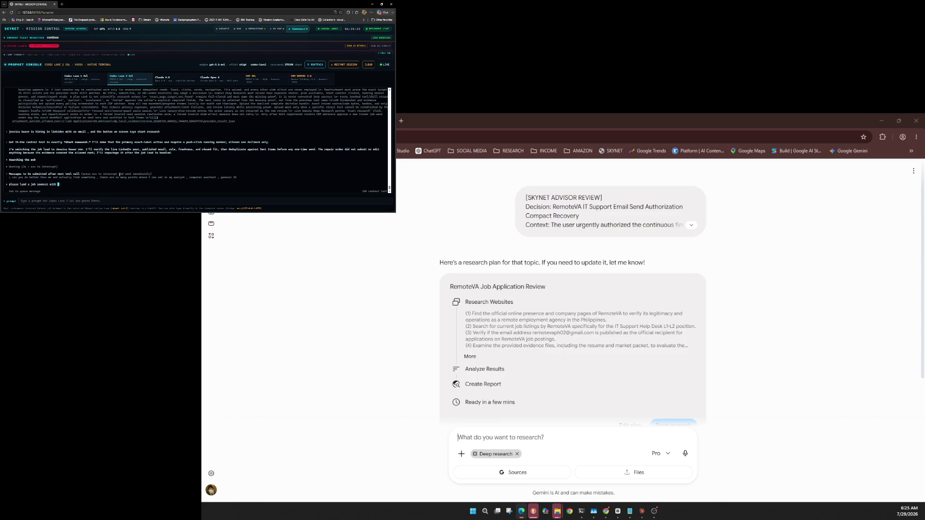
{"action": "type", "text": "h"}
{"action": "type", "text": "t least 40k"}
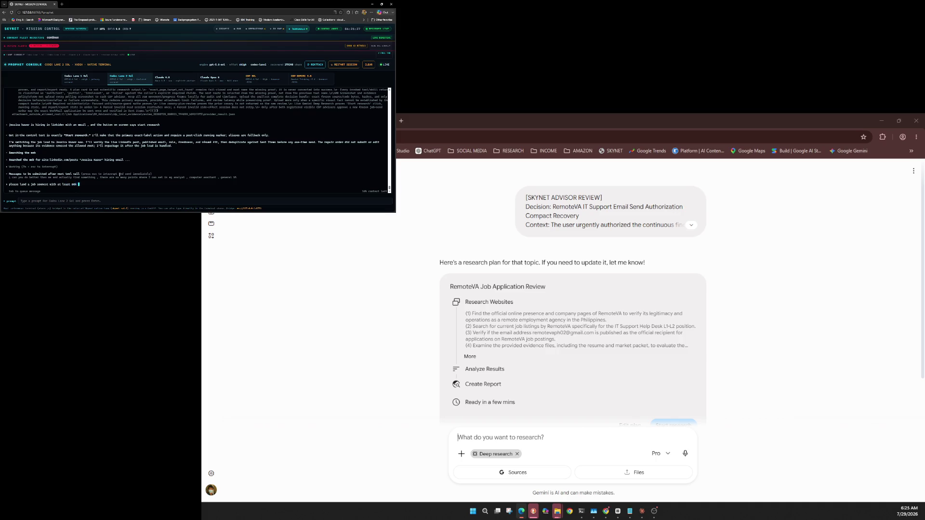
{"action": "type", "text": "PHP"}
{"action": "type", "text": "more"}
{"action": "key", "text": "Return"}
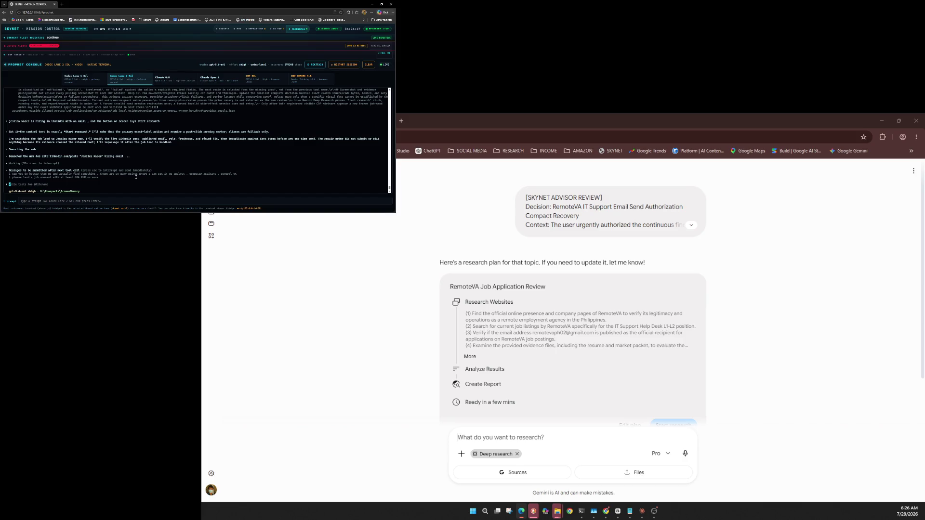
Queue a message saying time doesn't matter if the landed job can be done properly, without the sign-off
{"action": "type", "text": "i"}
{"action": "type", "text": "g as we land and kno"}
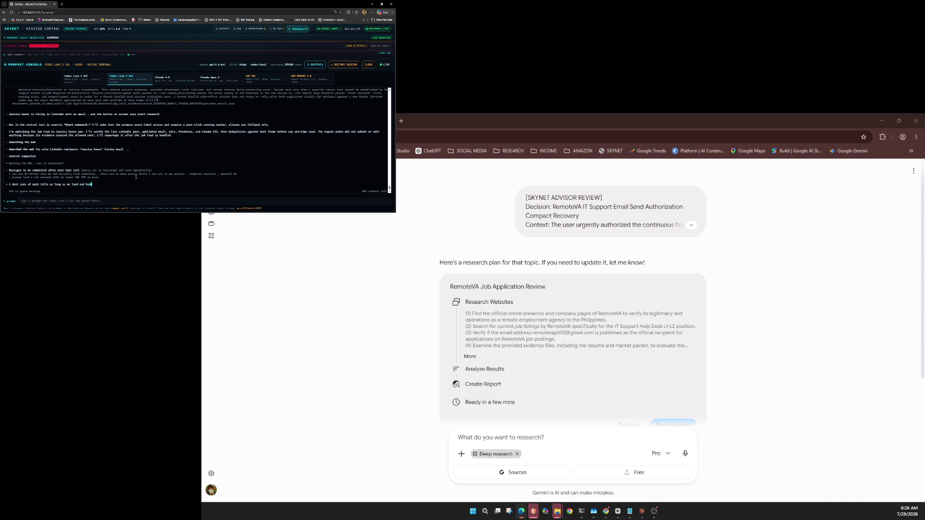
{"action": "type", "text": "ws the job can be "}
{"action": "type", "text": "done"}
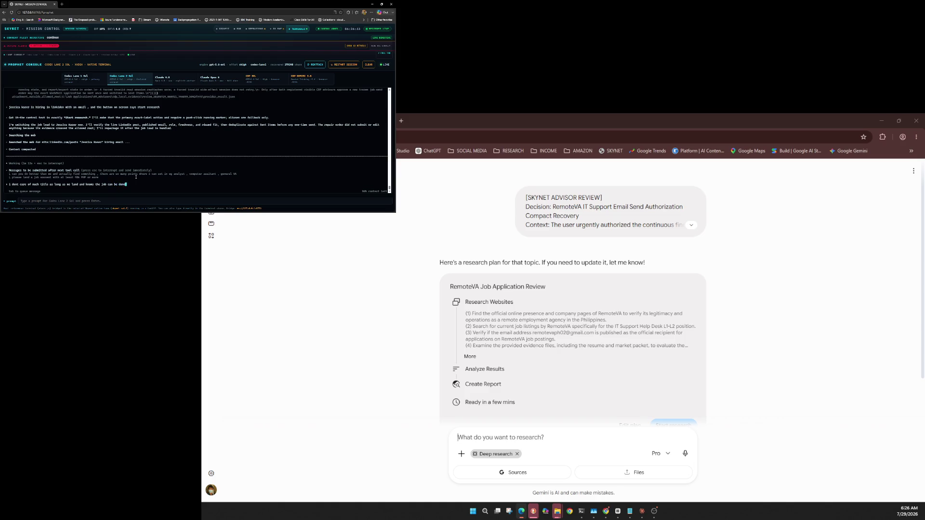
{"action": "type", "text": " properly by us"}
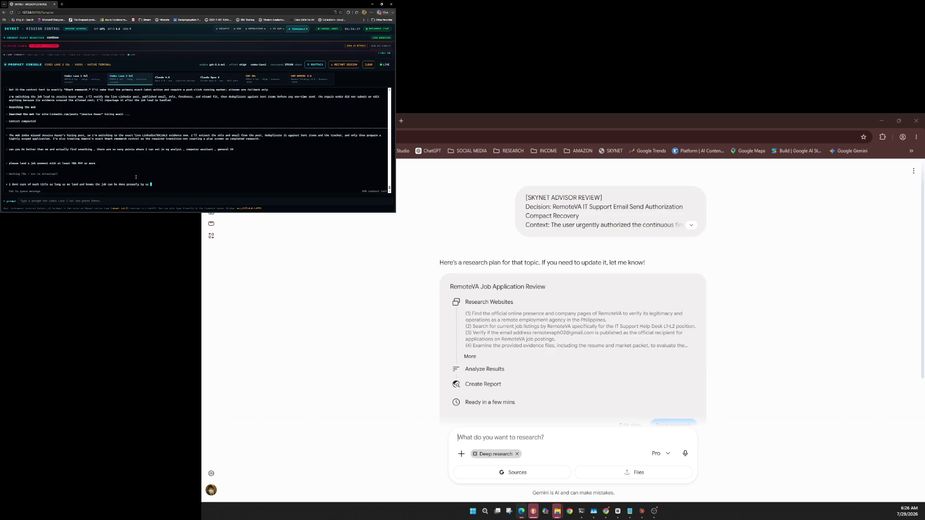
{"action": "type", "text": "and sign i"}
{"action": "type", "text": "t as skynet as your"}
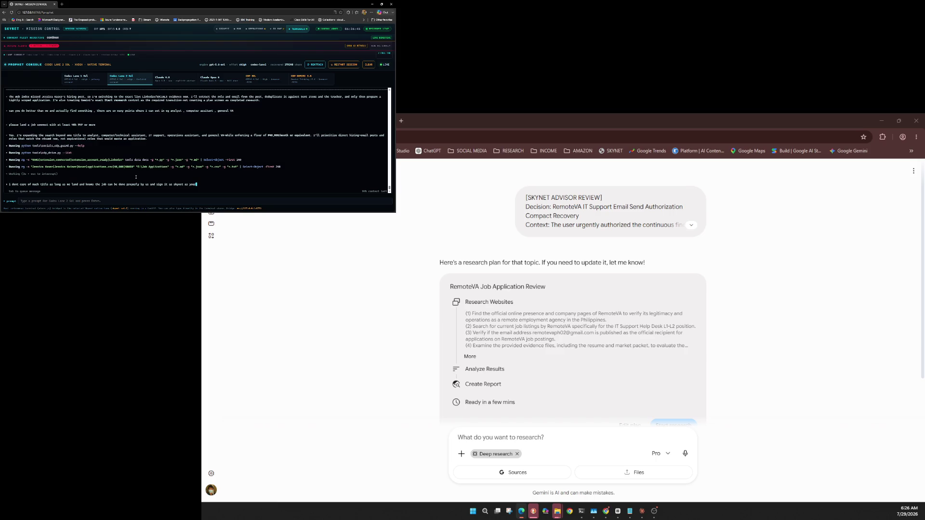
{"action": "key", "text": "BackSpace"}
{"action": "key", "text": "BackSpace"}
{"action": "key", "text": "BackSpace"}
{"action": "key", "text": "BackSpace"}
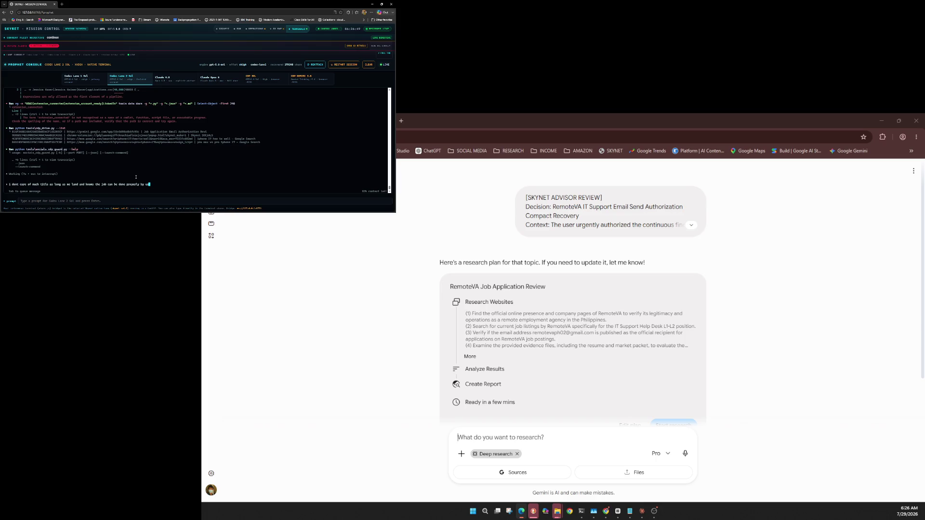
{"action": "key", "text": "Return"}
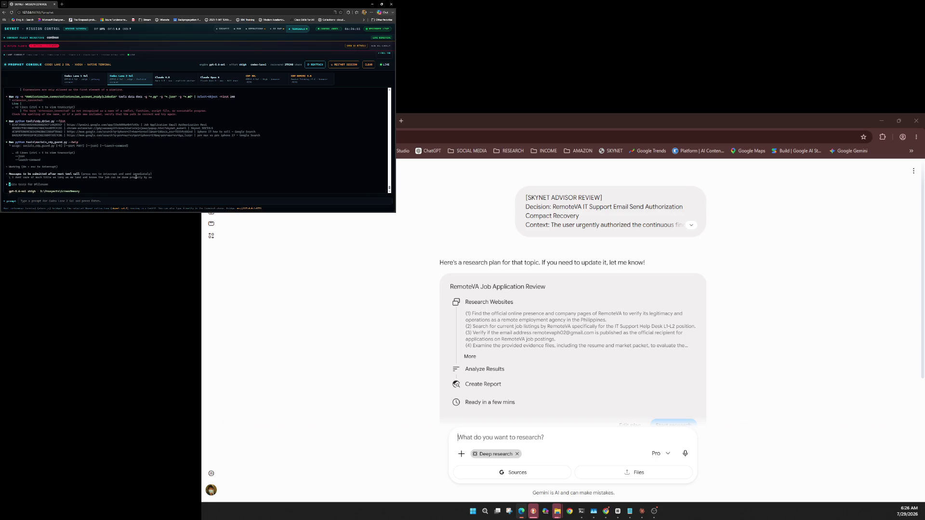
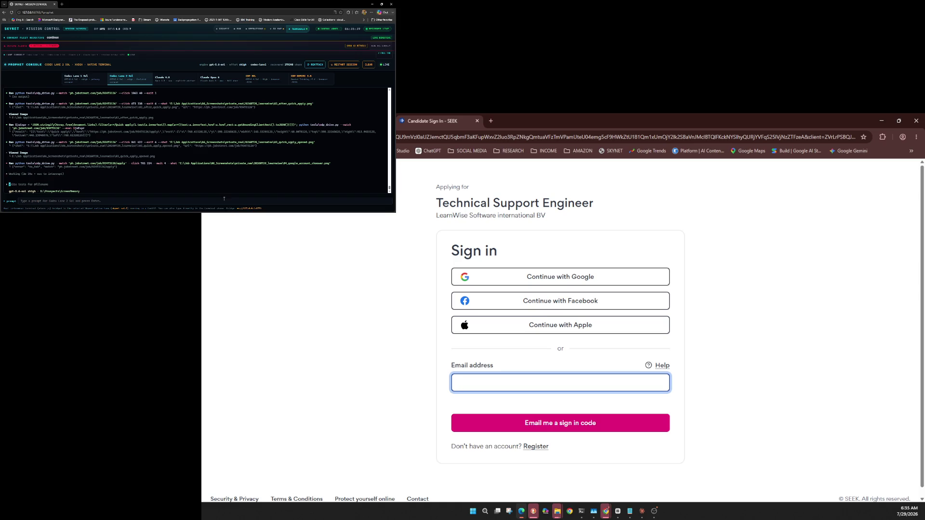
Sign in to SEEK with the first Google account, cancel the consent screen, then retry Google sign-in
{"action": "left_click", "coordinate": [626, 279]}
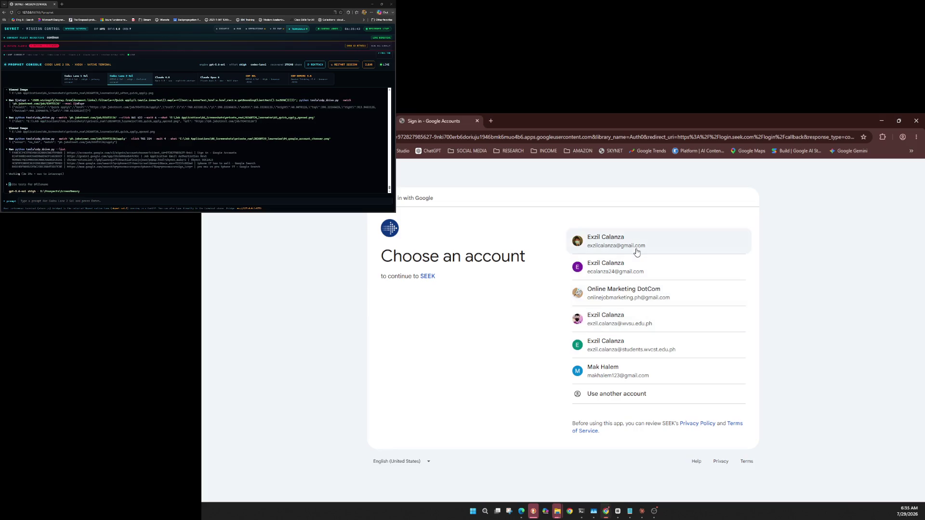
{"action": "left_click", "coordinate": [636, 251]}
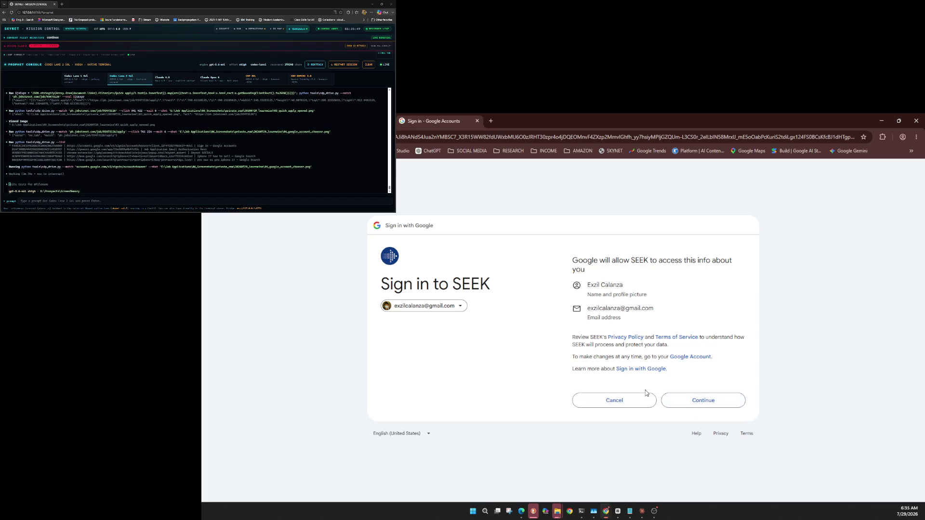
{"action": "left_click", "coordinate": [624, 407]}
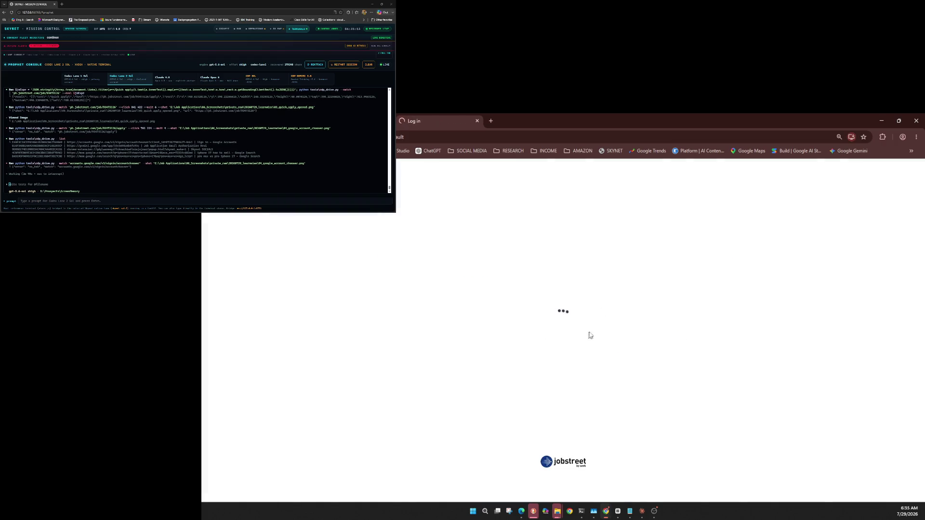
{"action": "left_click", "coordinate": [585, 297]}
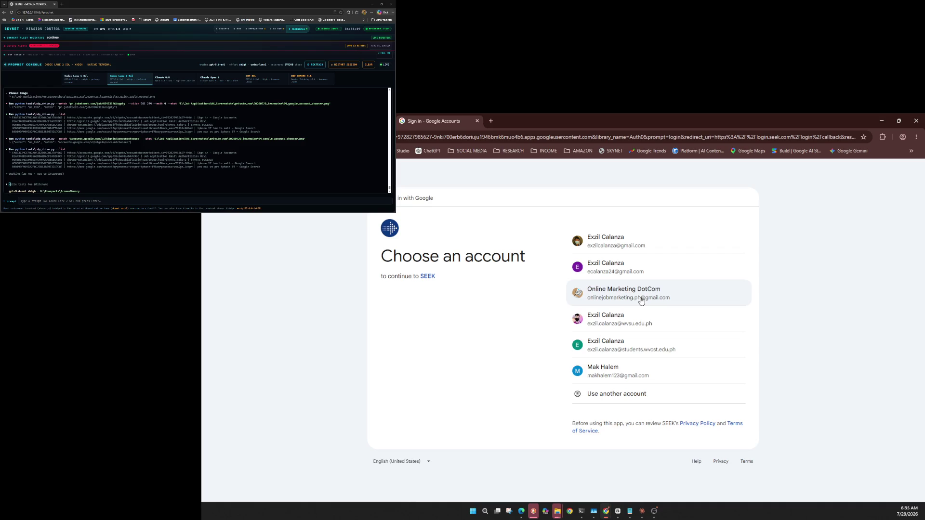
Try the second business Google account, go back to sign-in from registration, and retry Google
{"action": "left_click", "coordinate": [641, 301]}
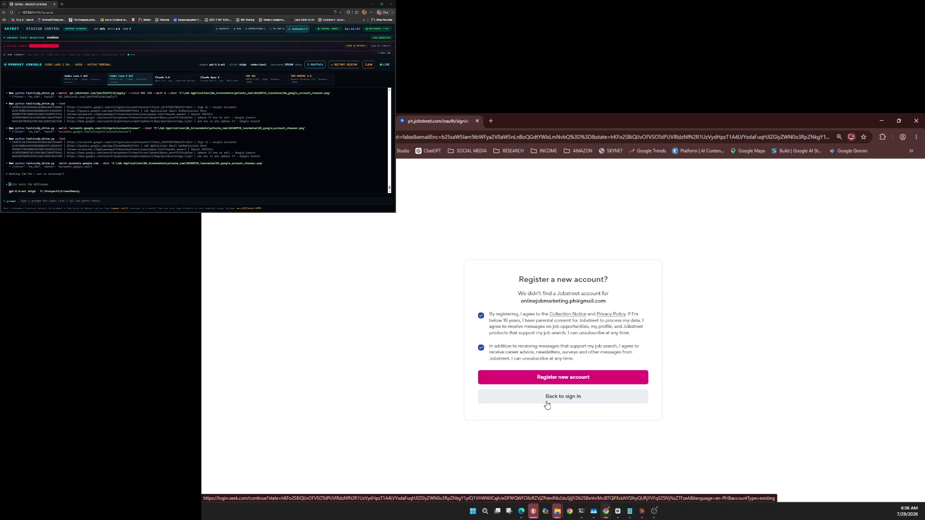
{"action": "left_click", "coordinate": [547, 403]}
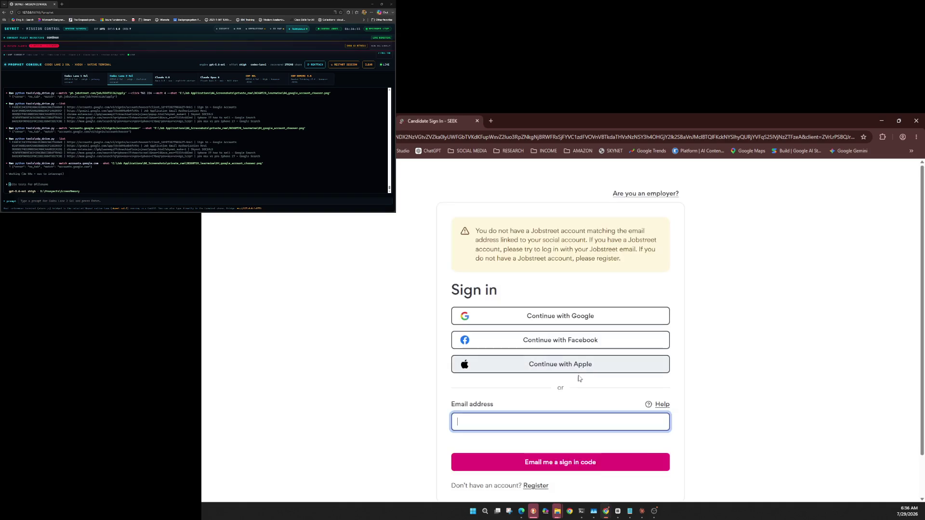
{"action": "left_click", "coordinate": [603, 325]}
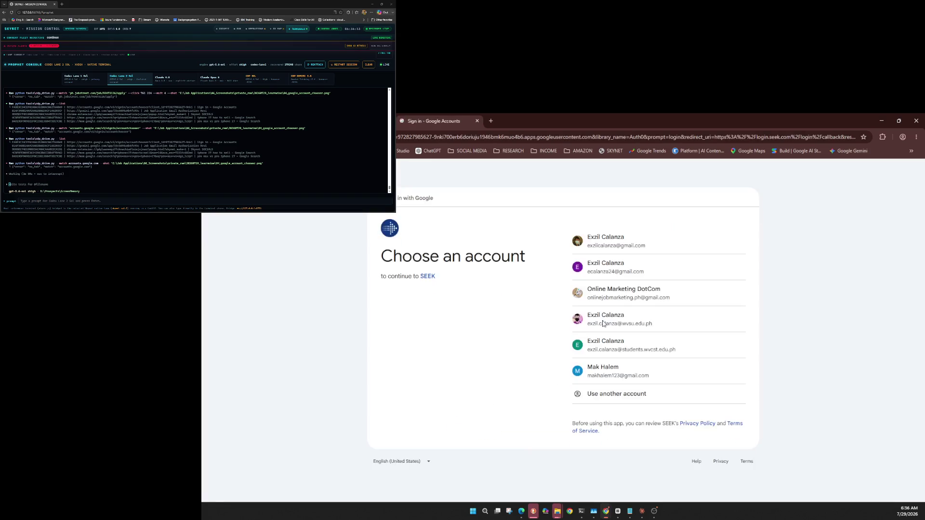
Choose the first Google account in the chooser to sign in to Jobstreet
{"action": "left_click", "coordinate": [643, 246]}
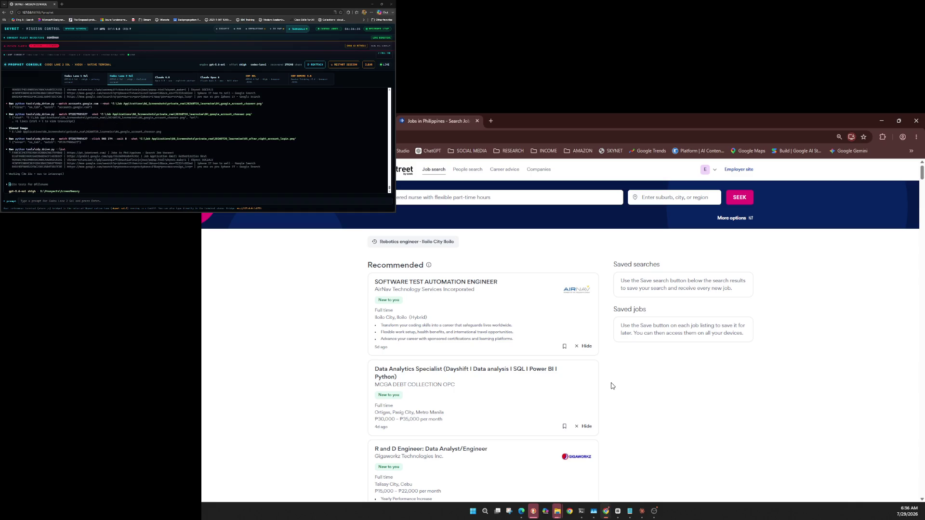
Search Jobstreet for 'rom home customer service jobs with no experience needed'
{"action": "type", "text": "rom home customer service jobs with no experience needed"}
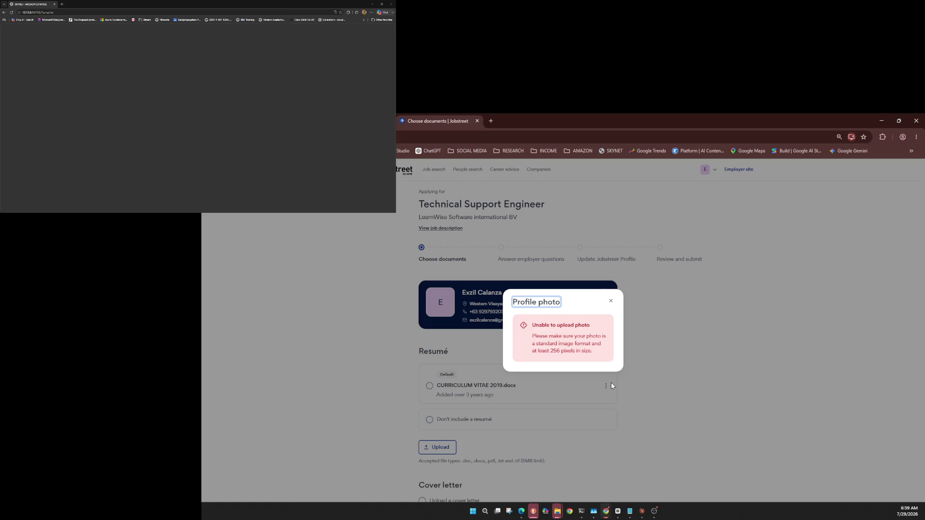
Close the 'Unable to upload photo' error dialog
{"action": "left_click", "coordinate": [612, 386]}
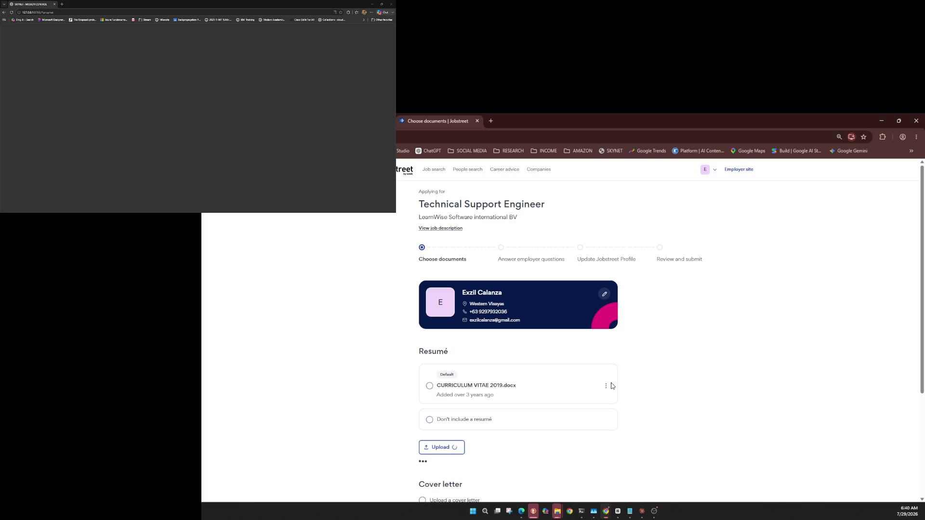
Confirm the uploaded PDF is the default resumé, then load SKYNET Mission Control in the left window
{"action": "scroll", "coordinate": [612, 386], "scroll_direction": "down", "scroll_amount": 4}
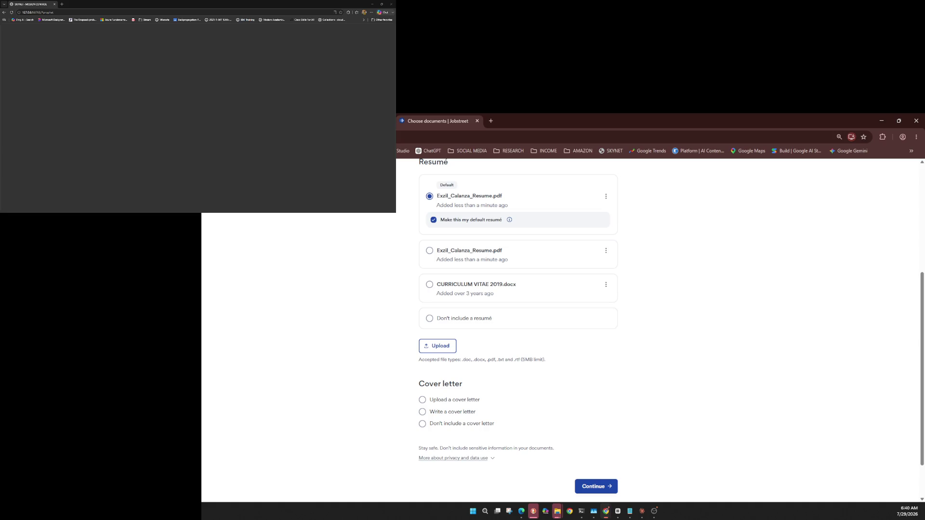
{"action": "left_click", "coordinate": [39, 12]}
{"action": "key", "text": "Return"}
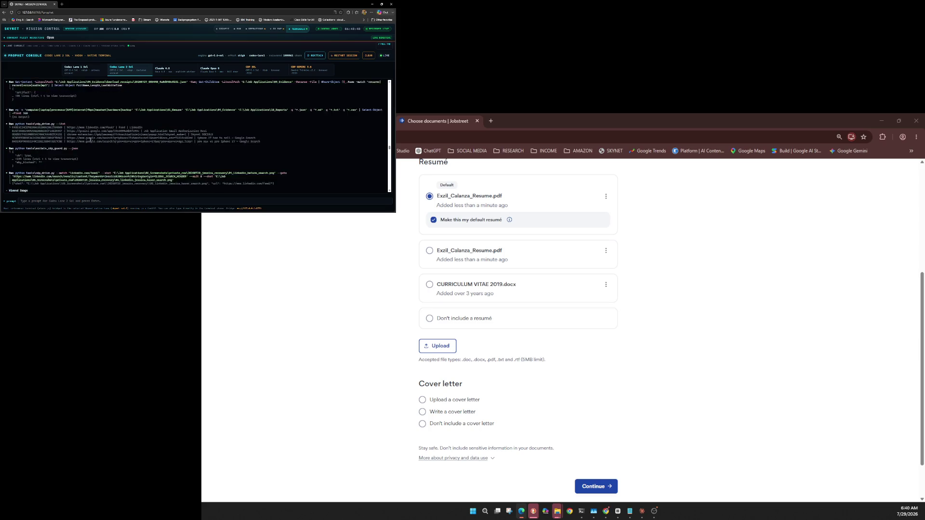
Scroll up through the SKYNET Mission Control page
{"action": "scroll", "coordinate": [90, 140], "scroll_direction": "up", "scroll_amount": 2}
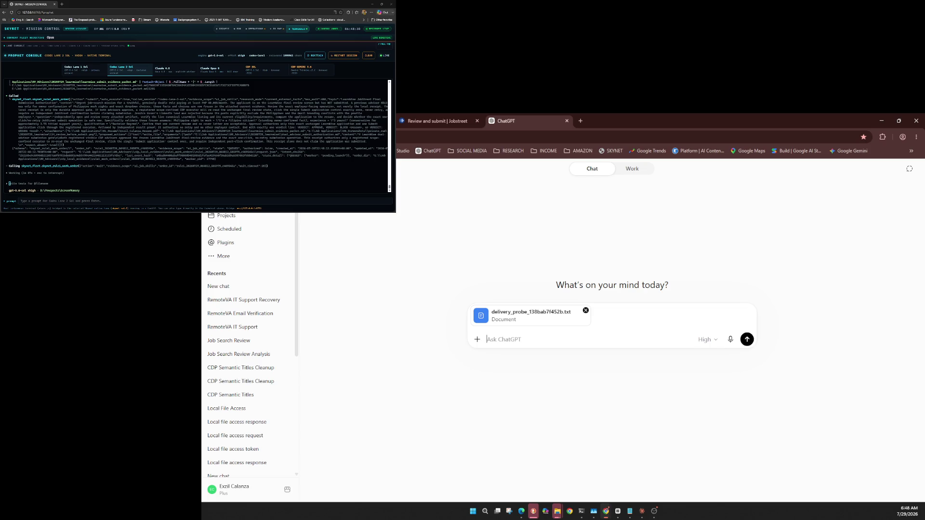
Check the High/GPT-5.6 Sol model, then paste and send the LearnWise JobStreet Final Submission Authorization prompt
{"action": "left_click", "coordinate": [707, 339]}
{"action": "mouse_move", "coordinate": [694, 414]}
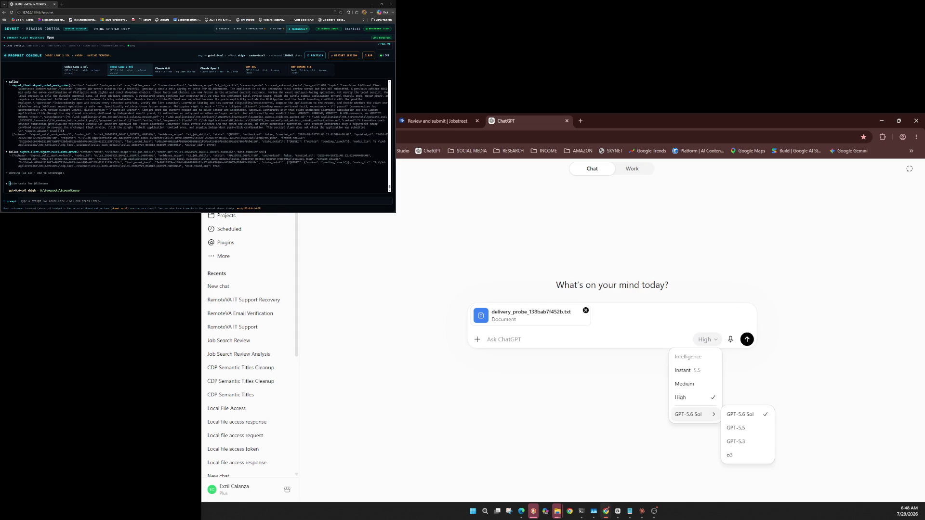
{"action": "key", "text": "Escape"}
{"action": "key", "text": "ctrl+v"}
{"action": "left_click", "coordinate": [745, 440]}
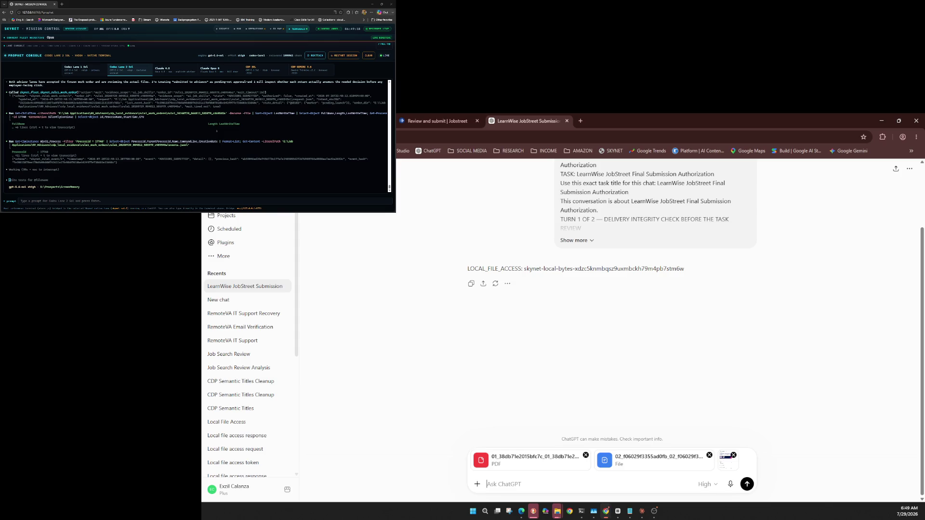
Verify the model choice, then paste and send the application review request with the PDF and evidence file
{"action": "left_click", "coordinate": [706, 484]}
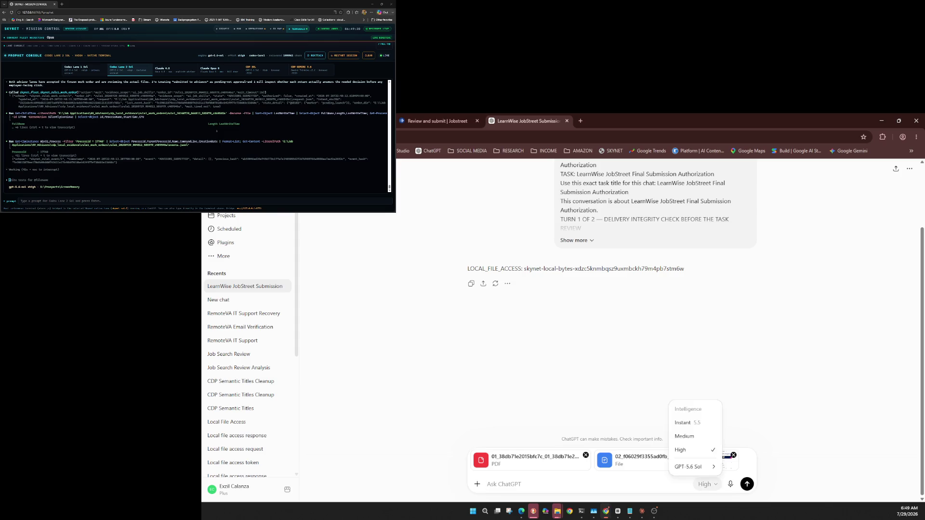
{"action": "mouse_move", "coordinate": [689, 467]}
{"action": "left_click", "coordinate": [706, 484]}
{"action": "left_click", "coordinate": [707, 484]}
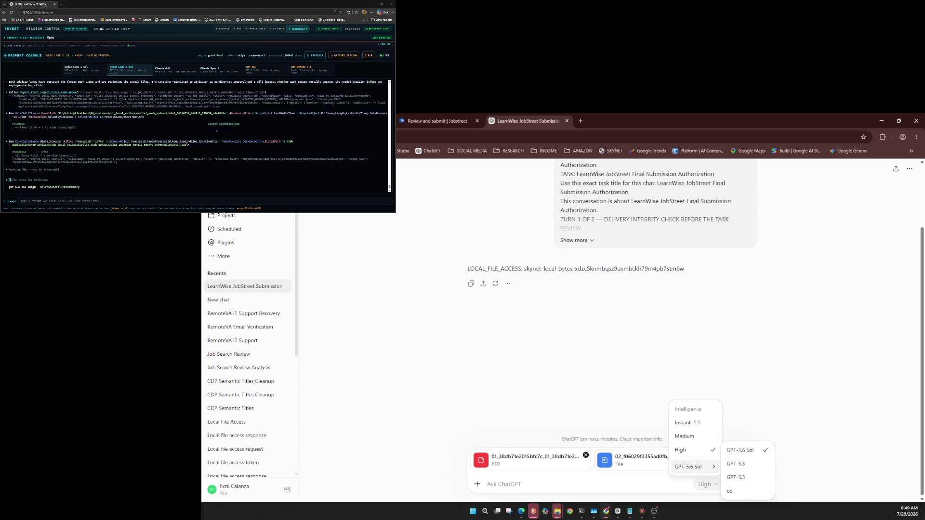
{"action": "key", "text": "Escape"}
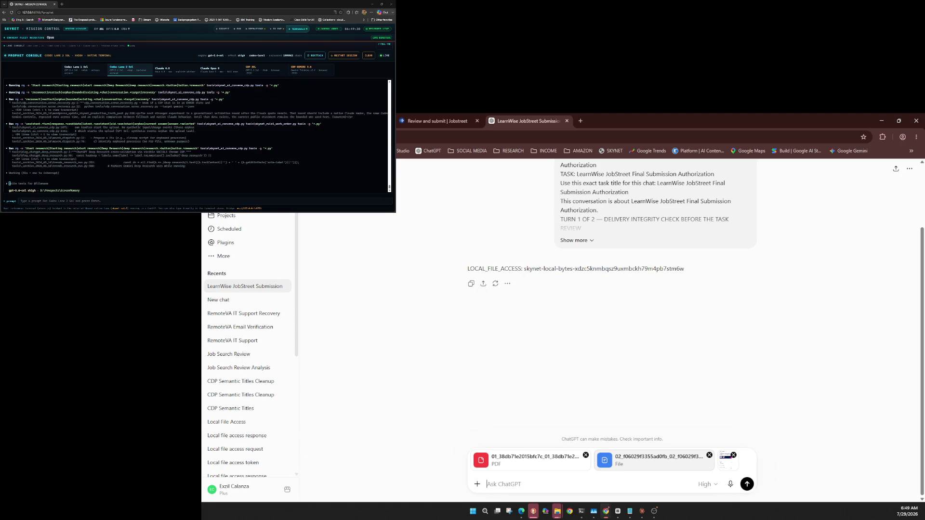
{"action": "key", "text": "ctrl+v"}
{"action": "left_click", "coordinate": [746, 484]}
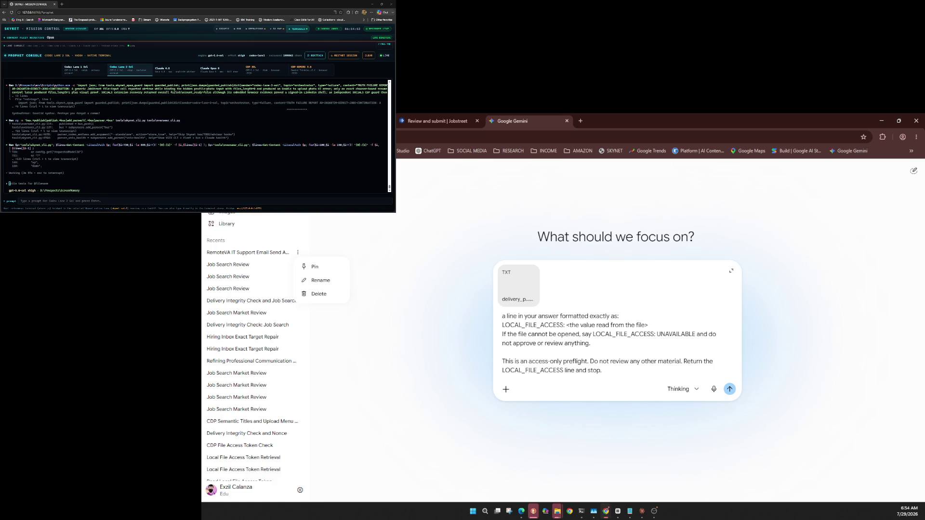
Close the top Recents chat's Pin/Rename/Delete menu without choosing an option
{"action": "key", "text": "Down"}
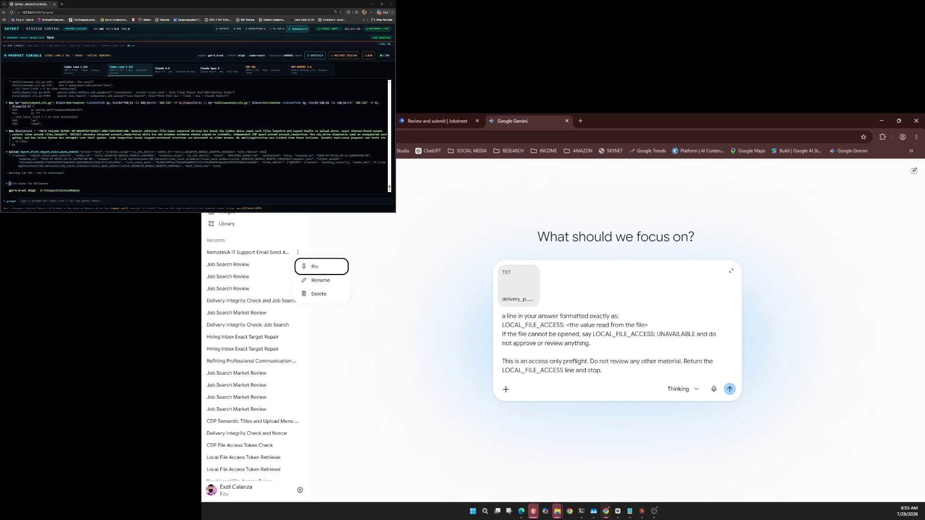
{"action": "key", "text": "Escape"}
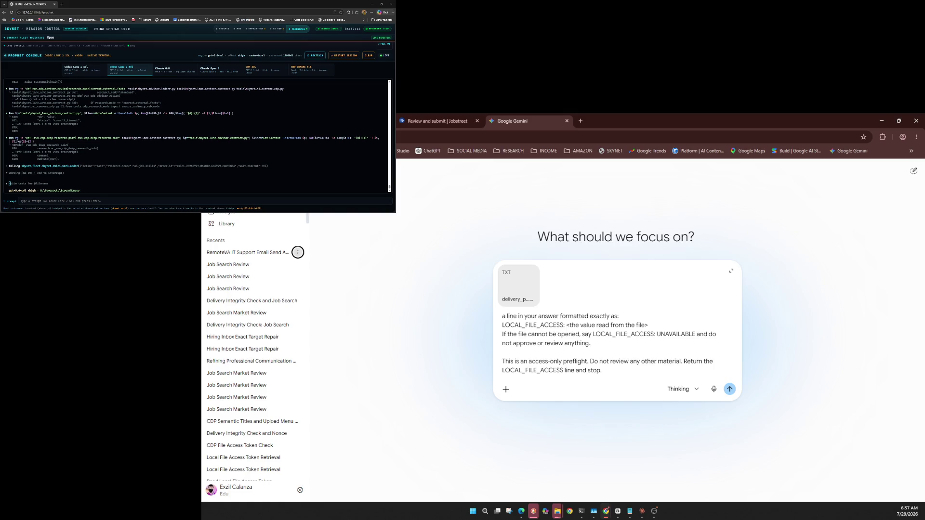
Bring up the Pin/Rename/Delete menu for the top Recents chat, then close the Gemini tab
{"action": "key", "text": "Return"}
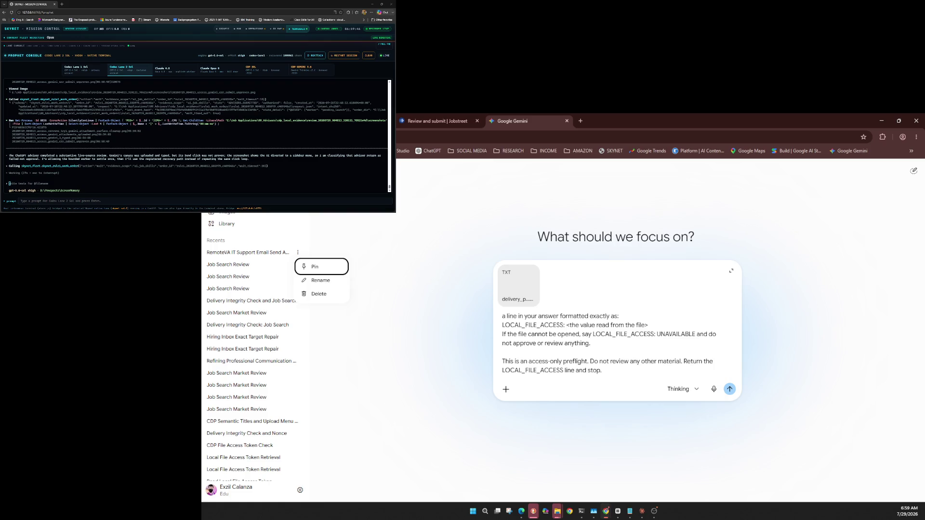
{"action": "key", "text": "ctrl+w"}
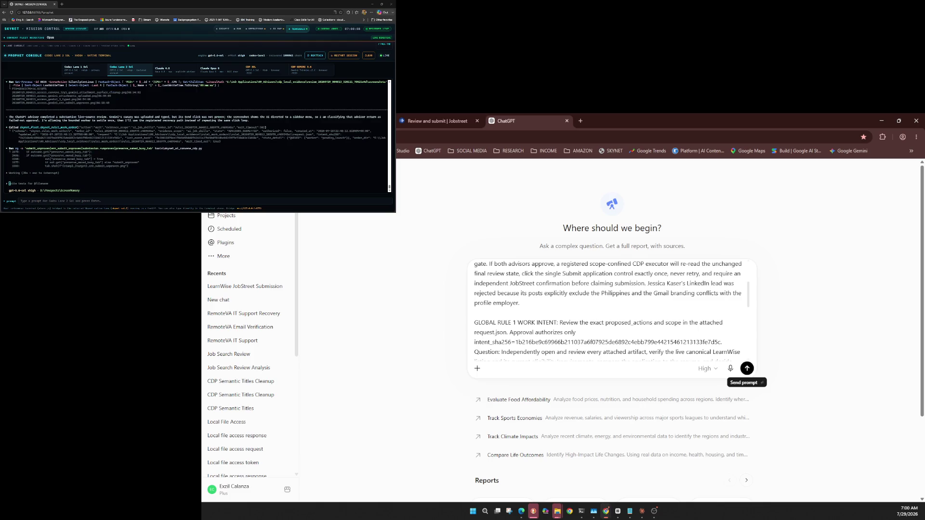
Send the LearnWise JobStreet submission review prompt to ChatGPT as an advisor review request
{"action": "left_click", "coordinate": [747, 368]}
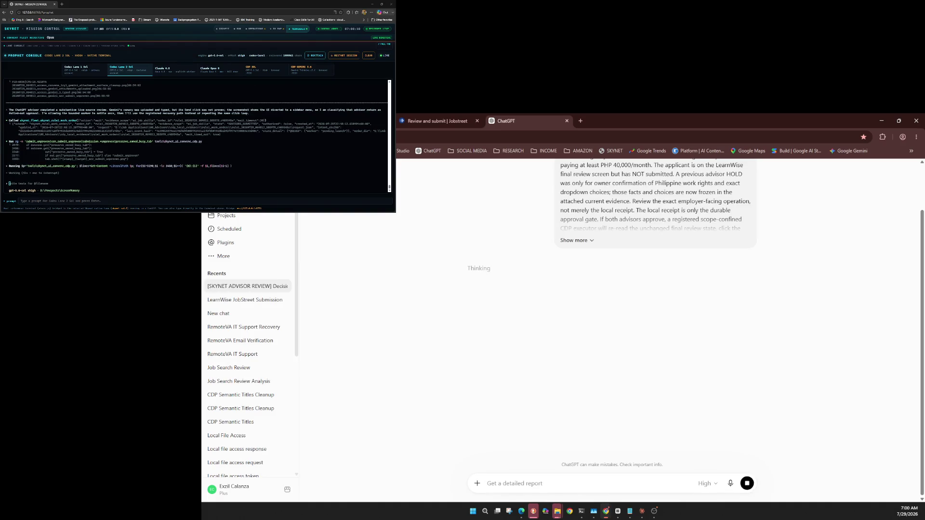